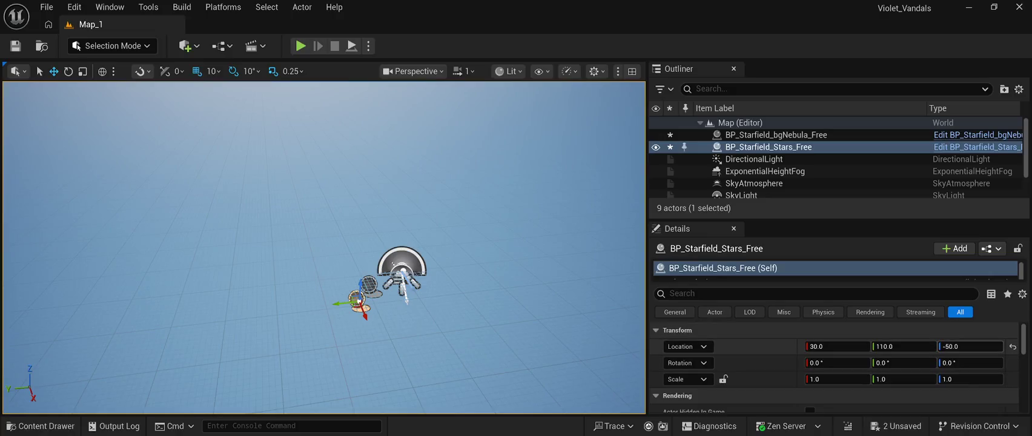
Reset the starfield stars actor's location to 0, 0, 0 and save the level
left_click(1012, 347)
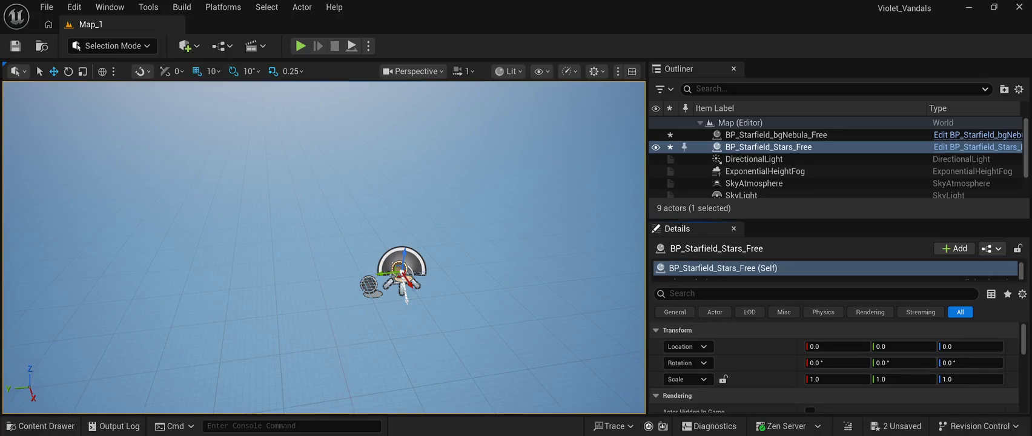
left_click(776, 134)
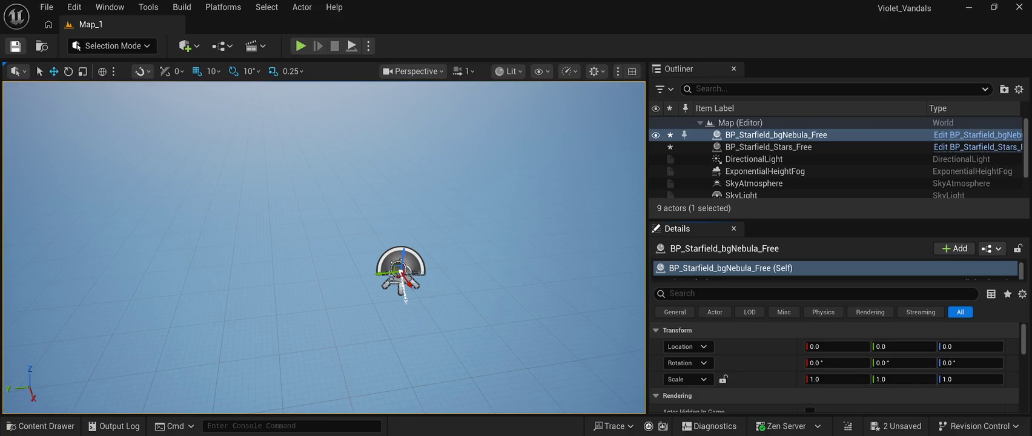
key("ctrl+s")
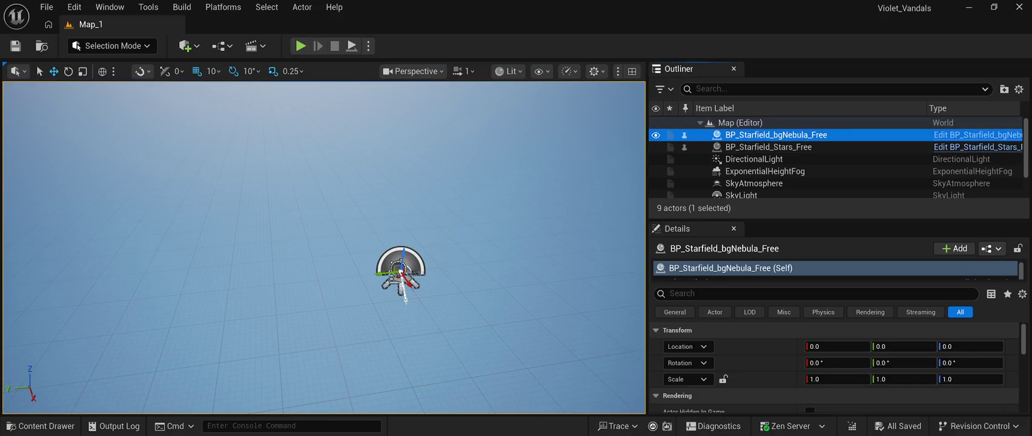
Cancel renaming the nebula actor, check its Nebula_Sphere_02 component, save again, and reselect the stars actor
key("F2")
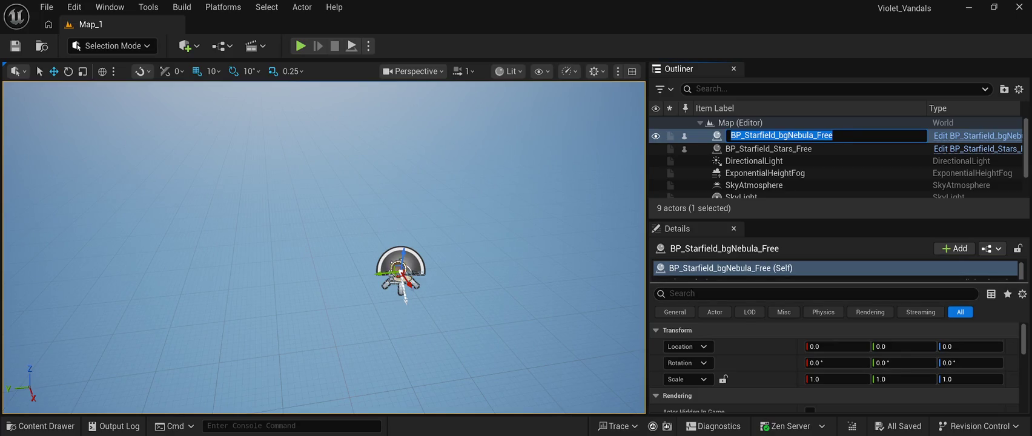
key("Return")
left_click(723, 297)
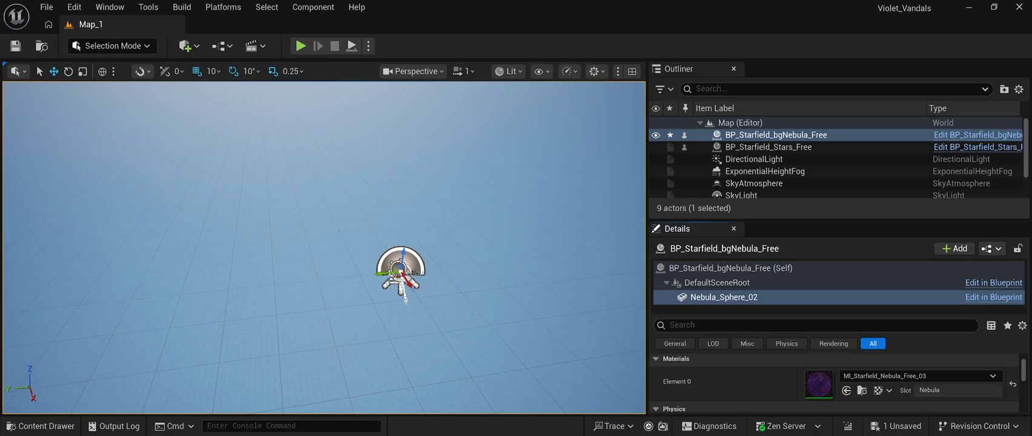
key("ctrl+s")
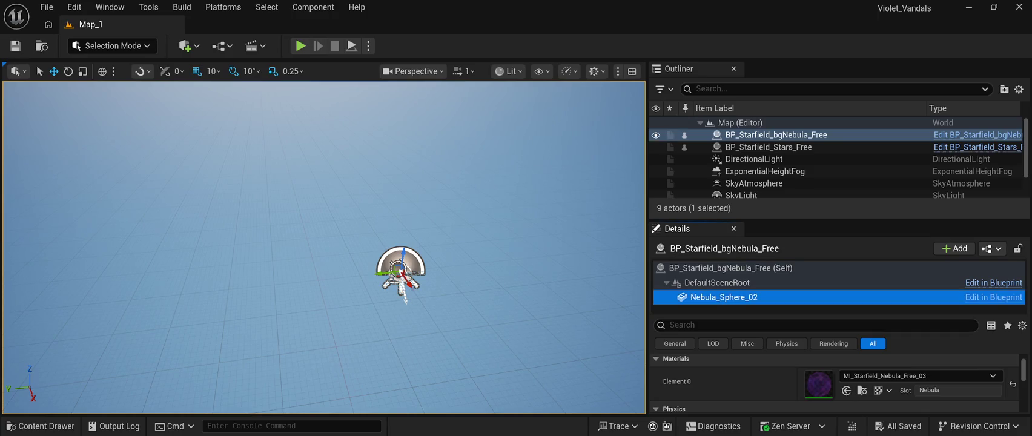
left_click(768, 146)
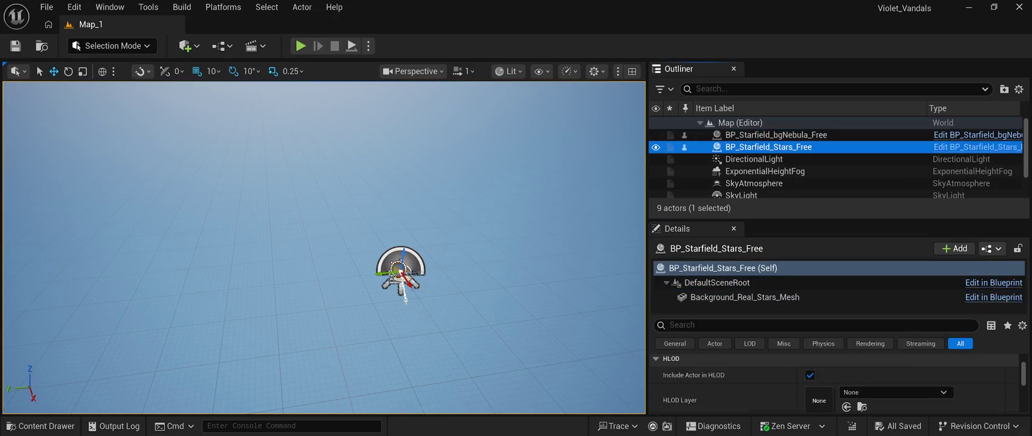
Inspect the Background_Real_Stars_Mesh component and its MI_Starfield_Stars_Free material in Details
left_click(744, 297)
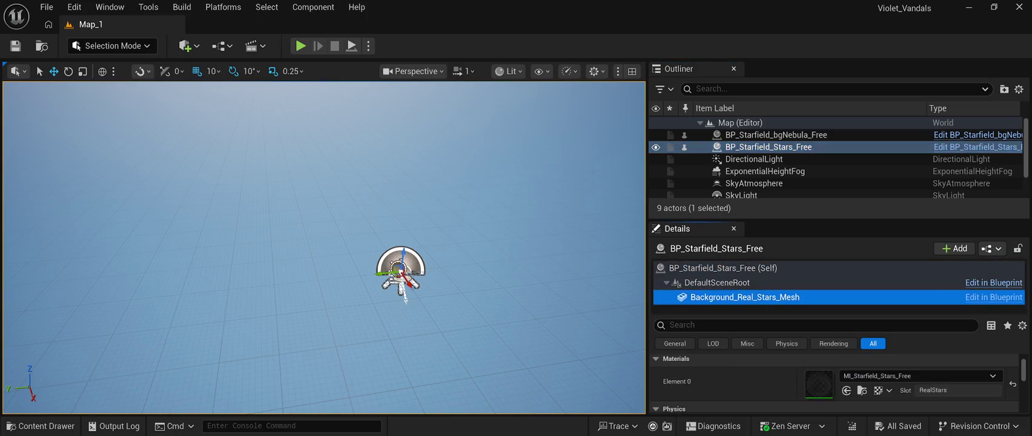
scroll(835, 381, "down", 3)
scroll(835, 381, "up", 3)
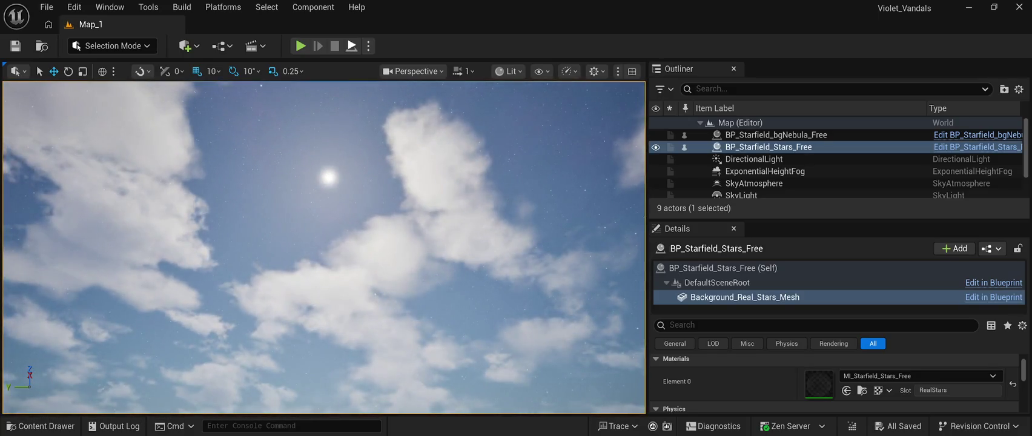
Run a brief play test of the starfield sky, then show the StarfieldFree BluePrint folder
left_click(300, 46)
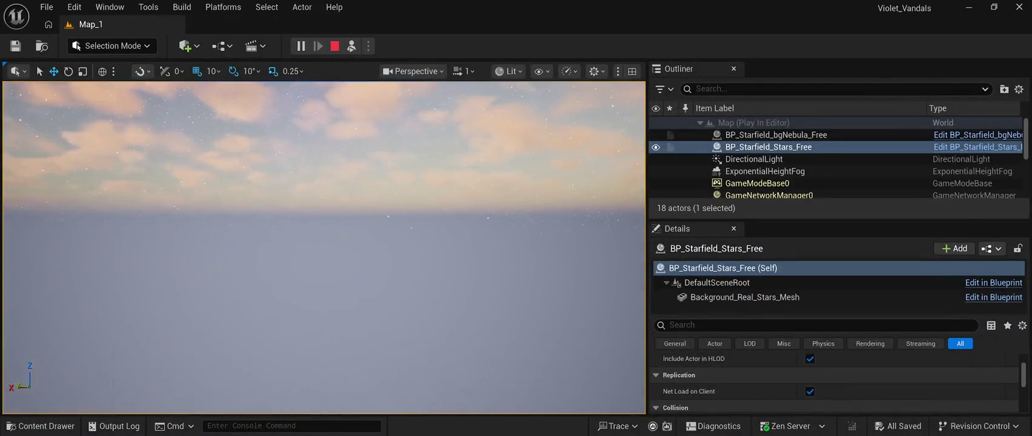
left_click(335, 46)
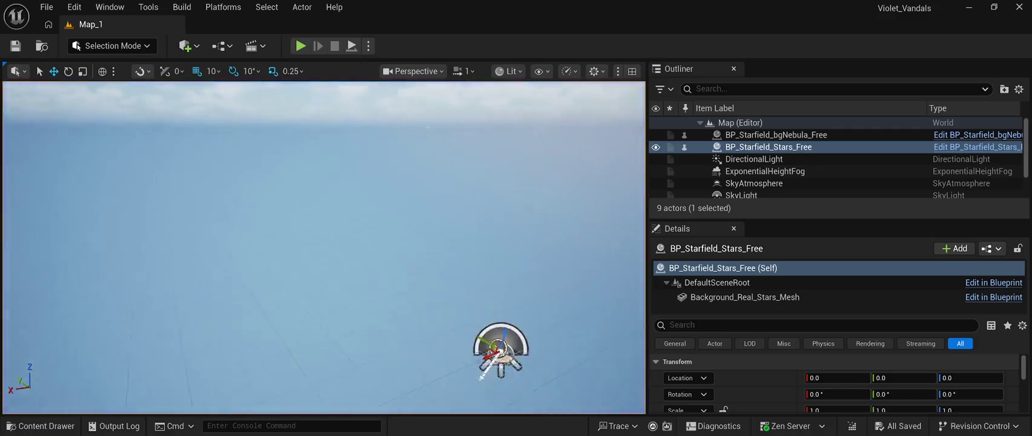
key("ctrl+b")
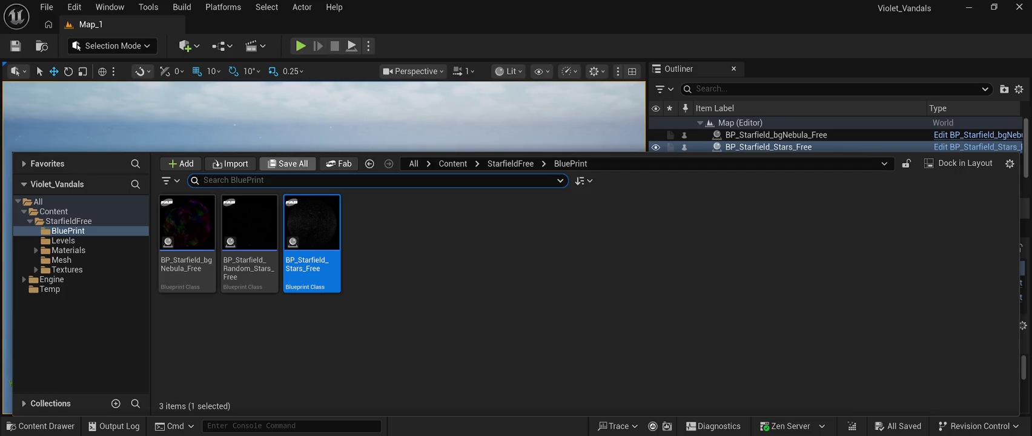
Return to the top-level Content folder and close the Content Drawer
left_click(54, 211)
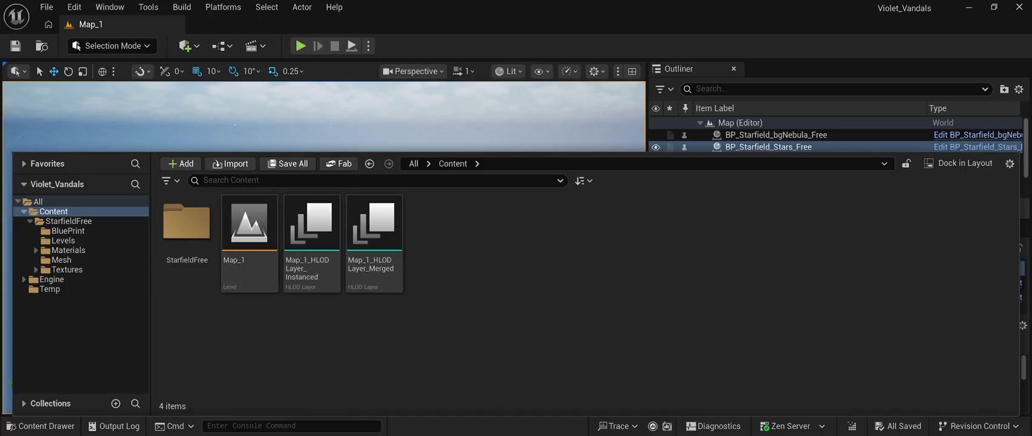
key("ctrl+space")
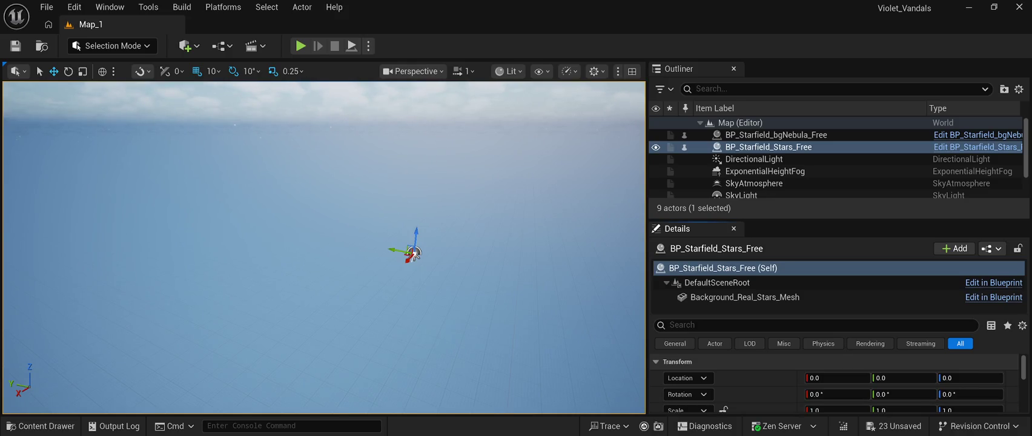
Reopen the Content Drawer and browse through Fab > Megascans into the 3D folder
left_click(40, 426)
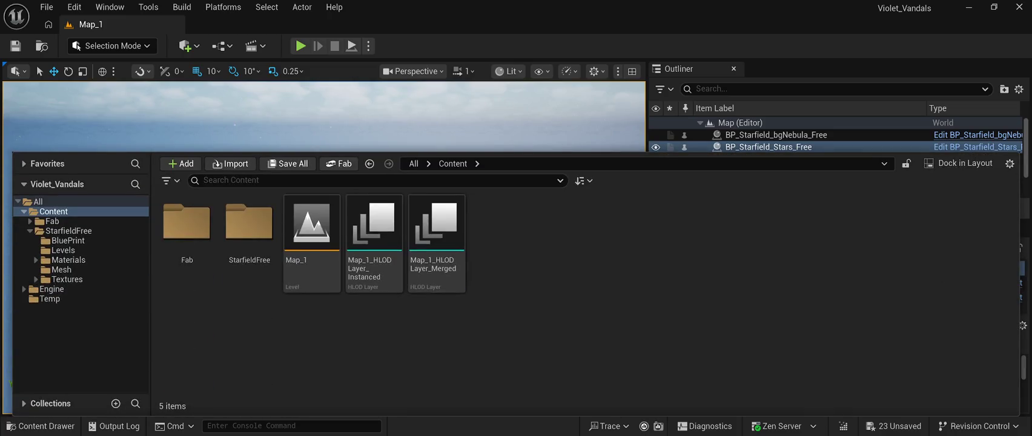
key("ctrl+space")
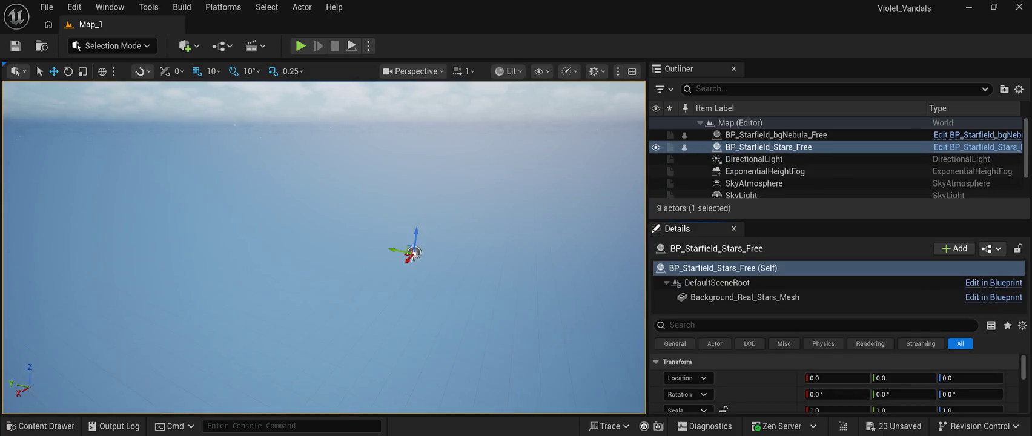
key("ctrl+space")
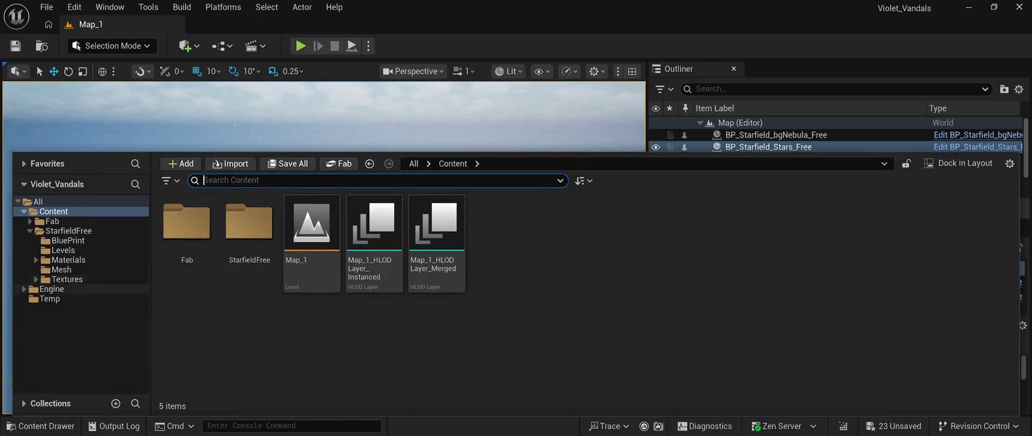
left_click(67, 280)
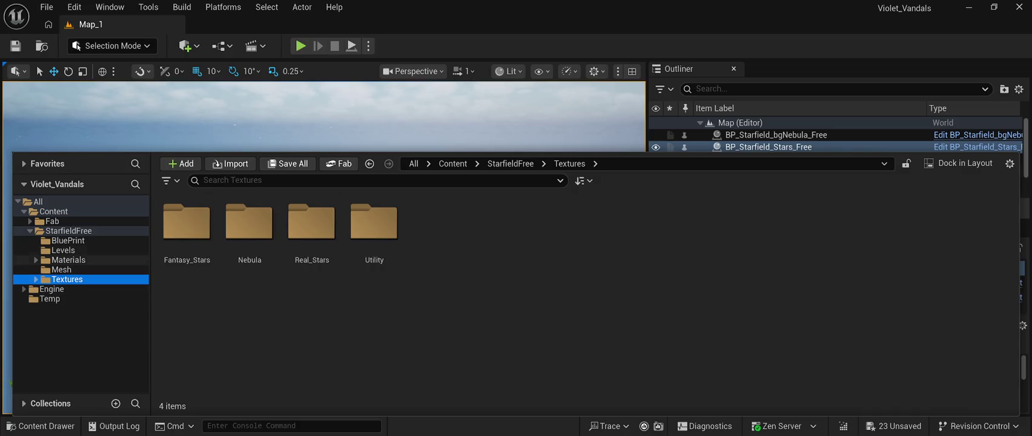
left_click(52, 222)
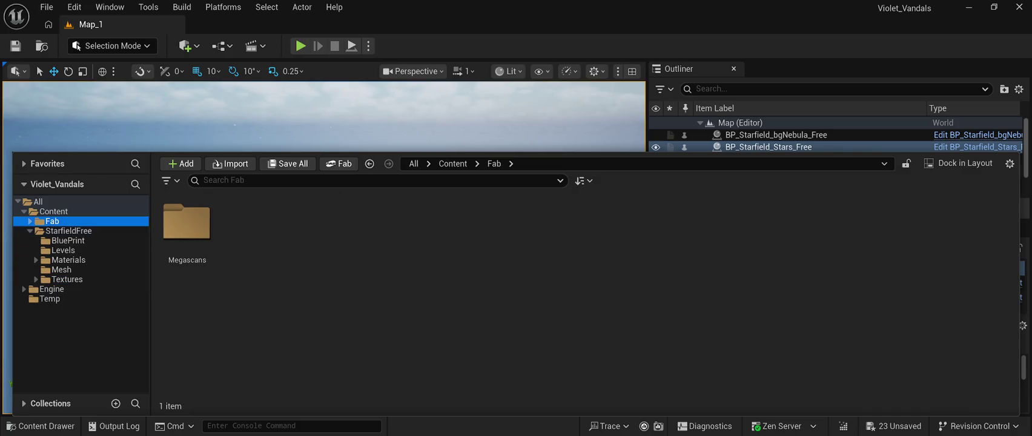
double_click(186, 227)
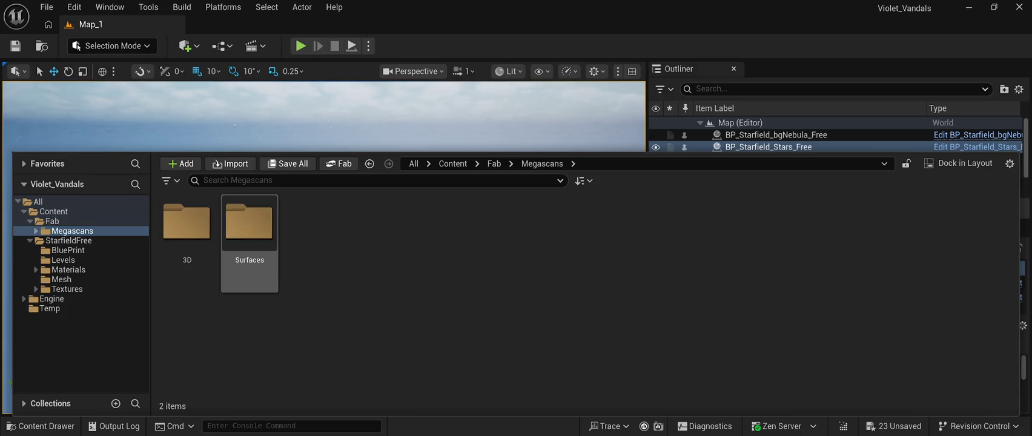
double_click(186, 224)
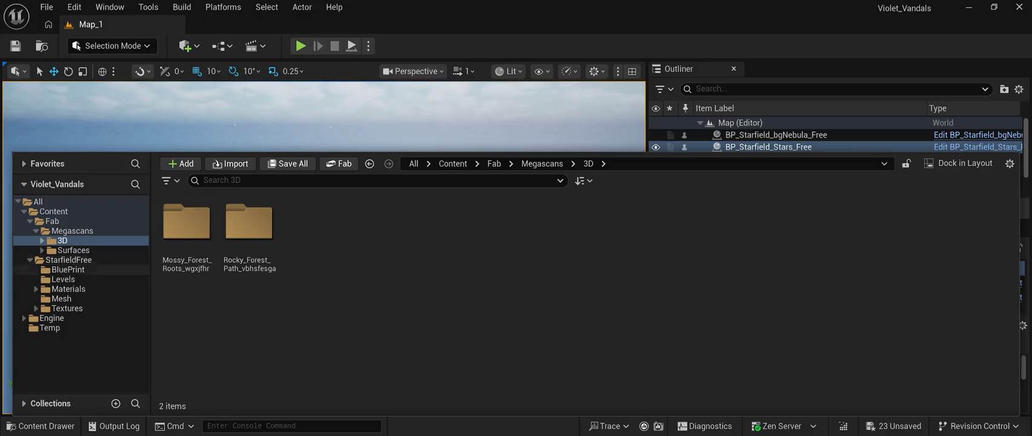
Review the Forest_Path_ugsnfawlw tier_1 textures and materials, then return to Surfaces
left_click(73, 250)
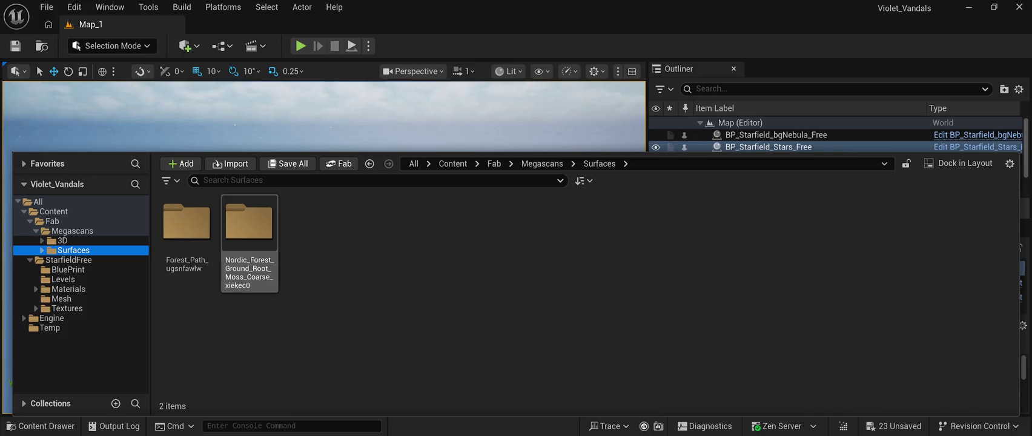
double_click(187, 224)
left_click(186, 224)
double_click(187, 224)
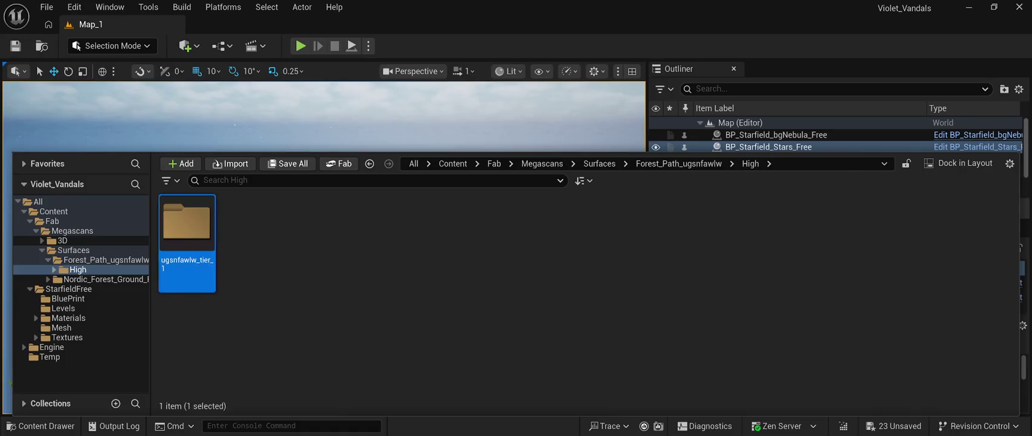
double_click(187, 224)
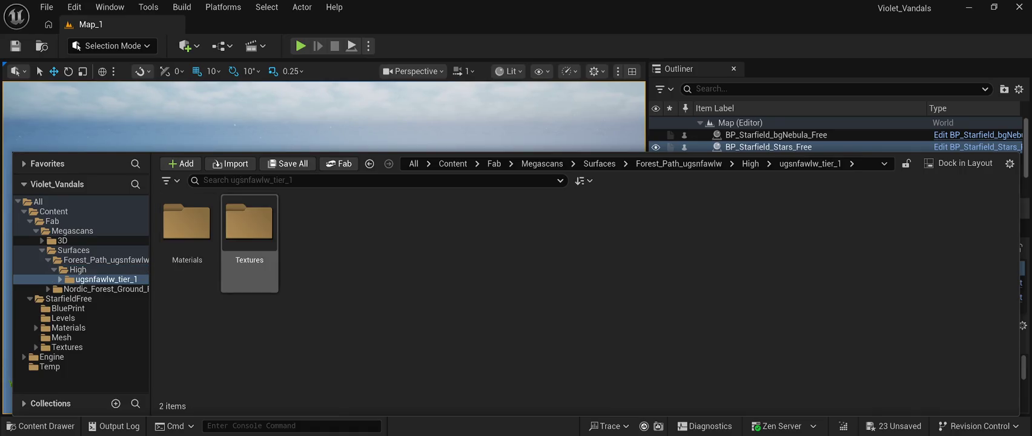
double_click(187, 224)
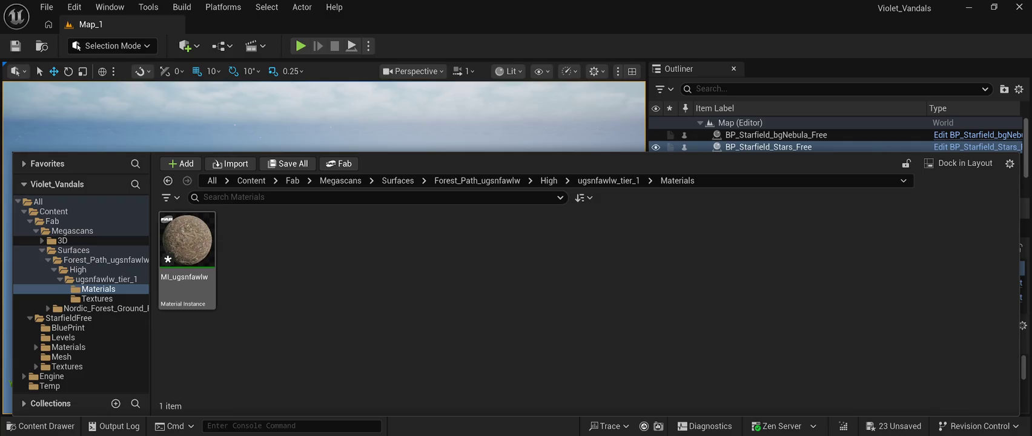
left_click(608, 180)
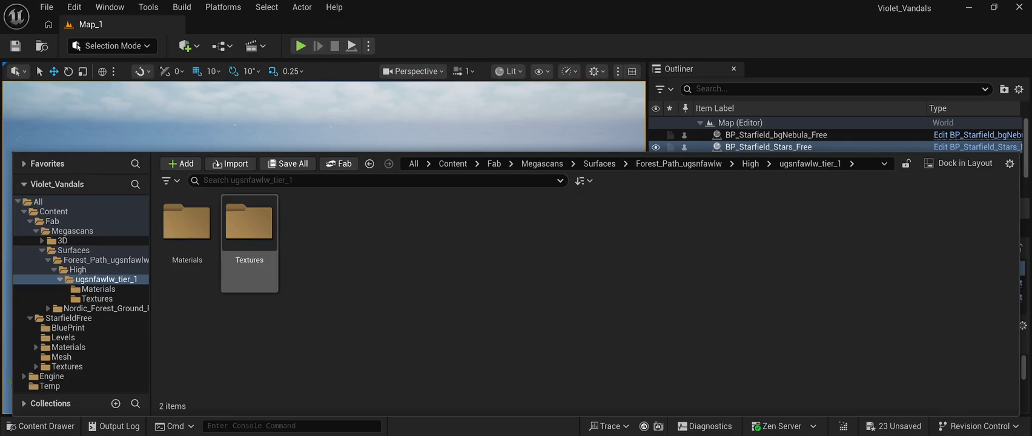
double_click(249, 224)
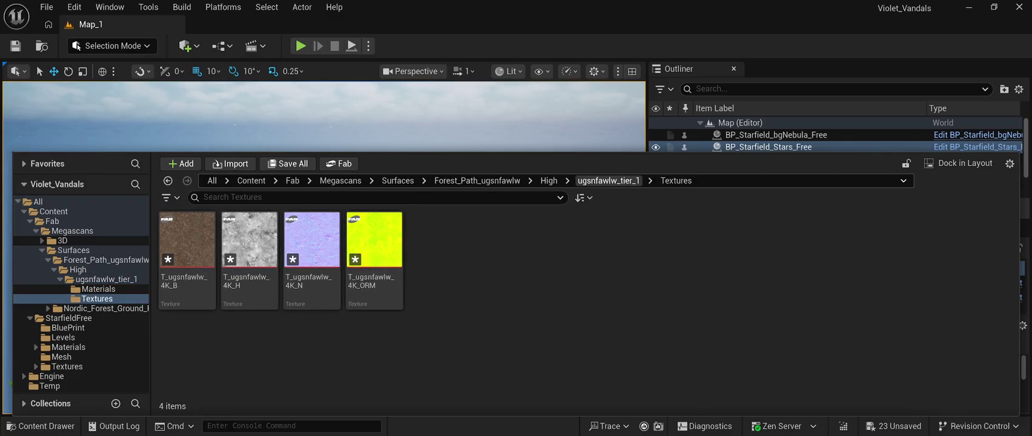
left_click(608, 180)
double_click(187, 227)
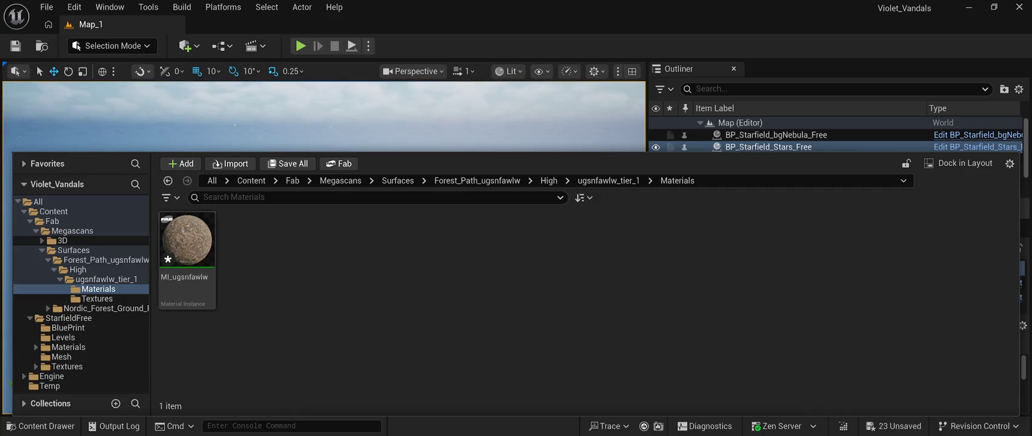
left_click(608, 180)
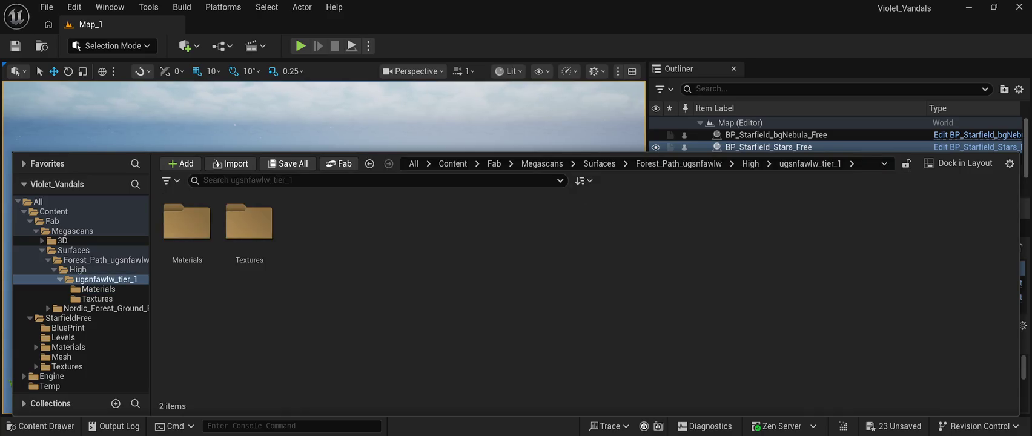
left_click(678, 164)
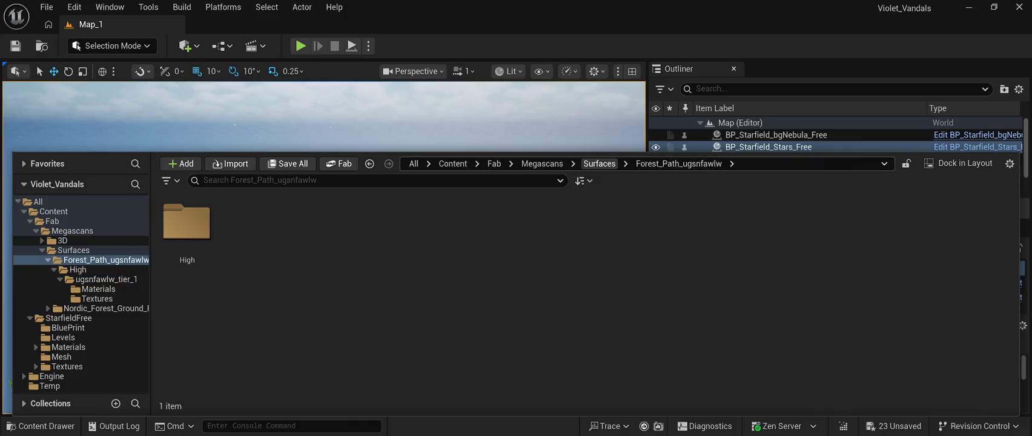
left_click(599, 163)
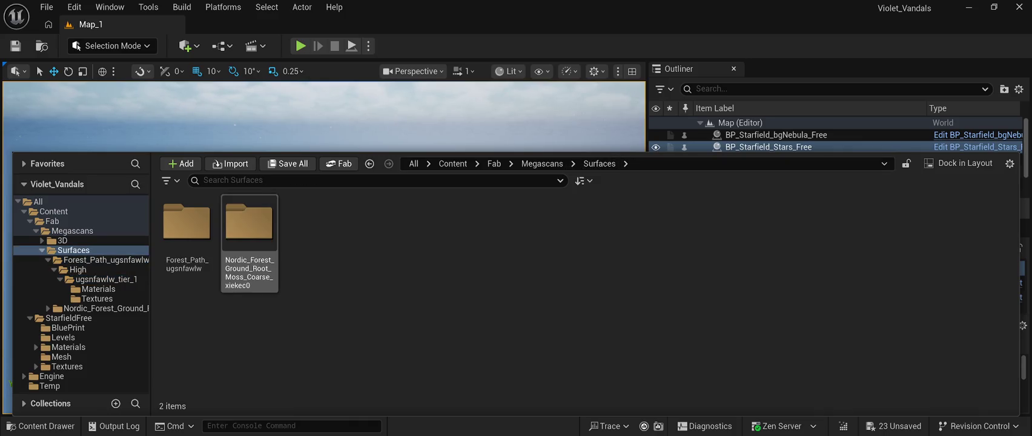
Browse the Nordic_Forest_Ground xiekec0_tier_1 materials, collapse its tree, and expand the 3D folder
double_click(248, 224)
double_click(186, 227)
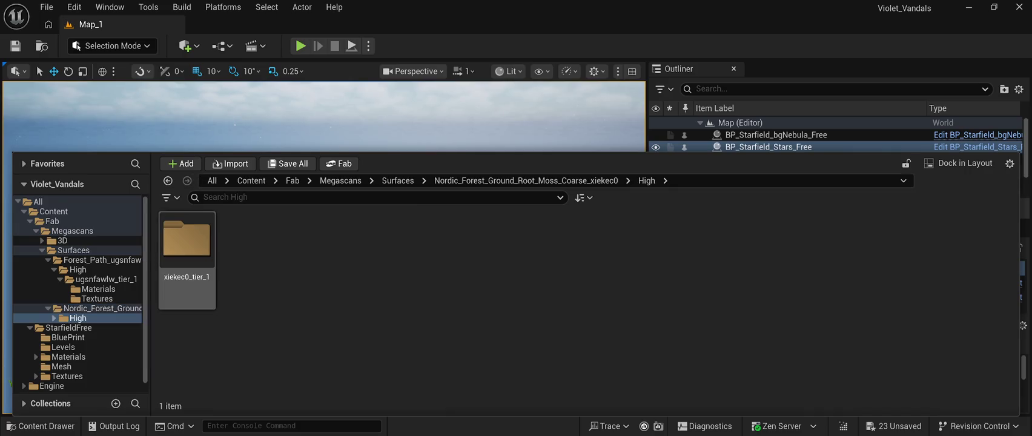
double_click(186, 239)
double_click(187, 239)
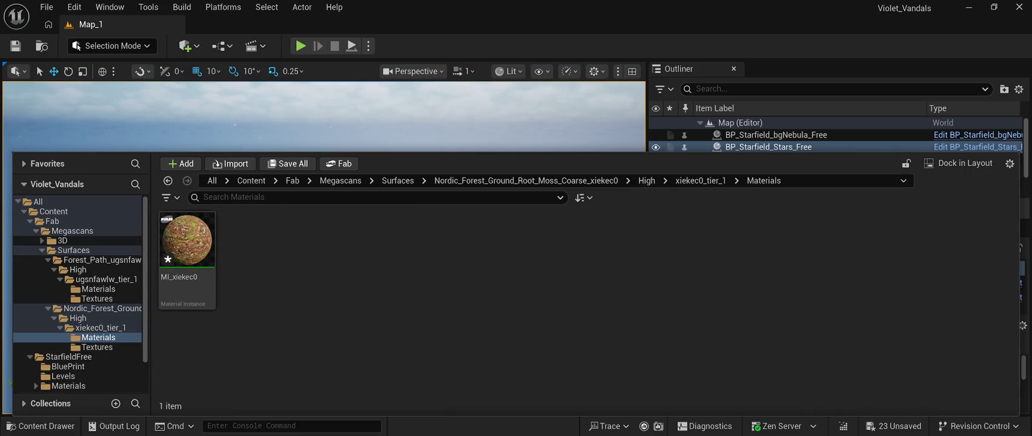
left_click(700, 180)
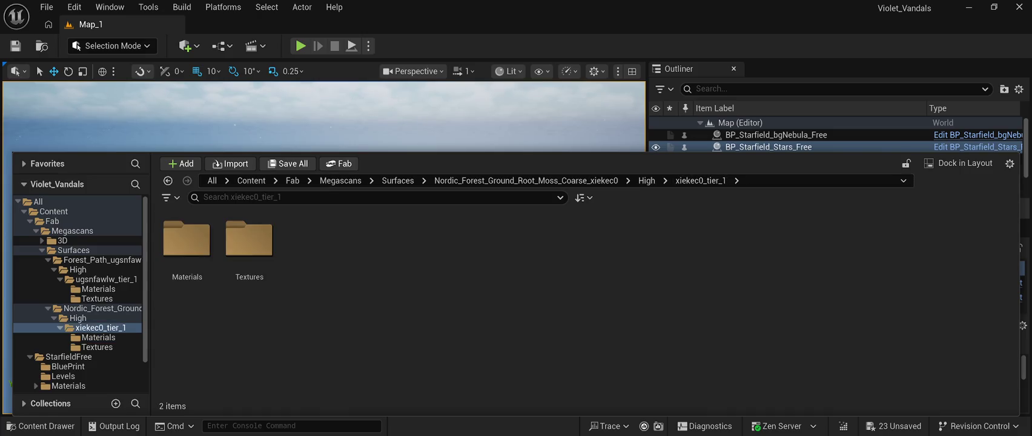
key("Up")
key("Up")
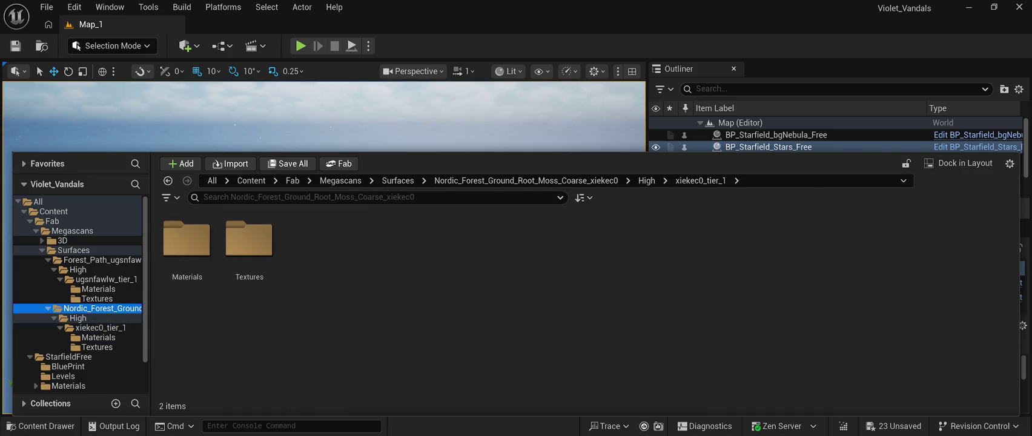
left_click(48, 308)
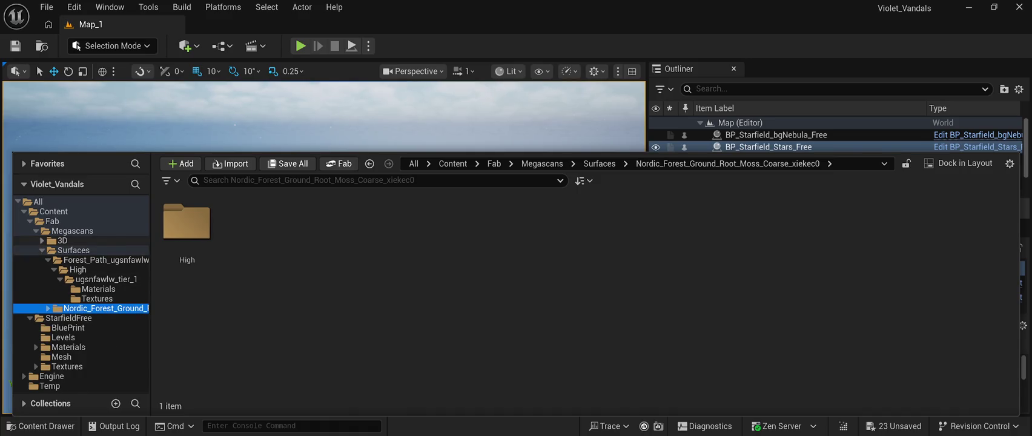
left_click(42, 240)
Open Mossy_Forest_Roots_wgxjfhr > High > wgxjfhr_tier_1 > StaticMeshes to view the roots mesh
left_click(85, 250)
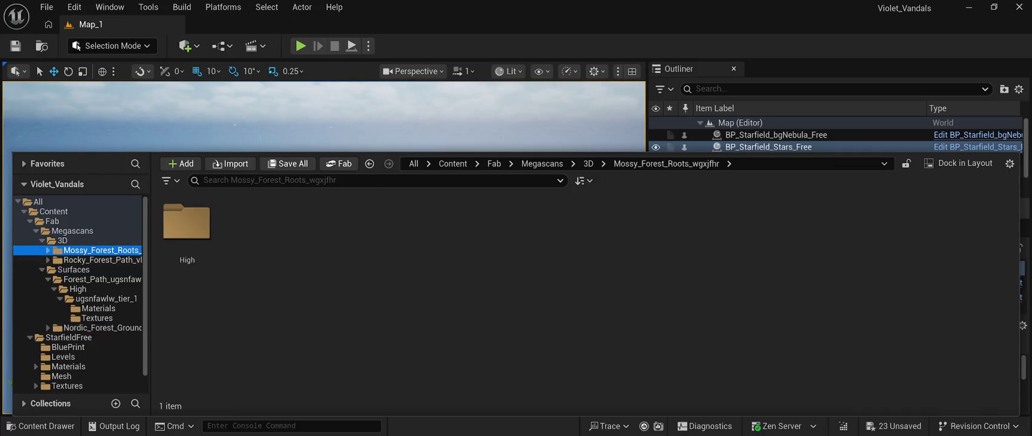
left_click(85, 259)
left_click(85, 250)
left_click(48, 250)
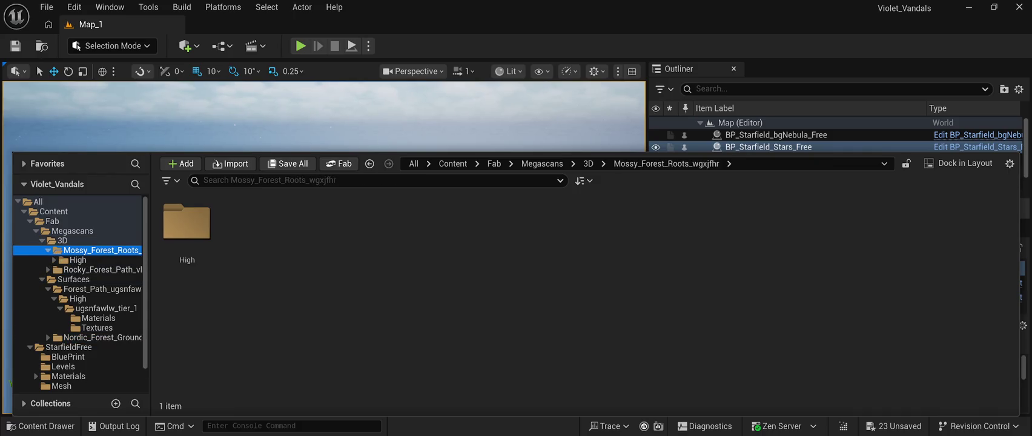
left_click(187, 242)
double_click(187, 230)
double_click(187, 230)
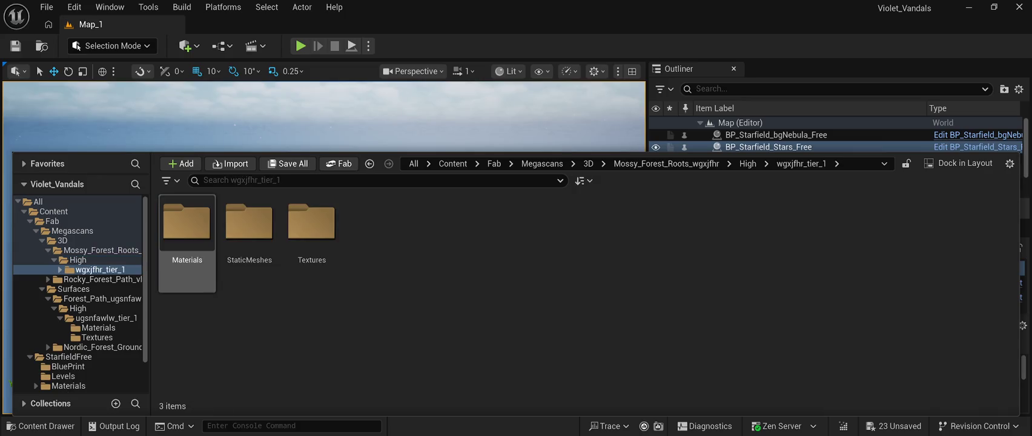
double_click(249, 231)
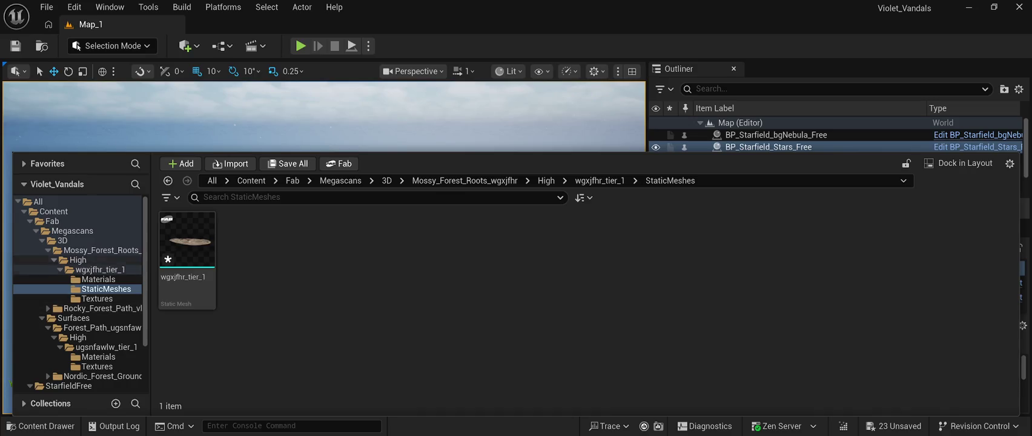
Collapse the whole folder tree and close the Content Drawer
double_click(100, 270)
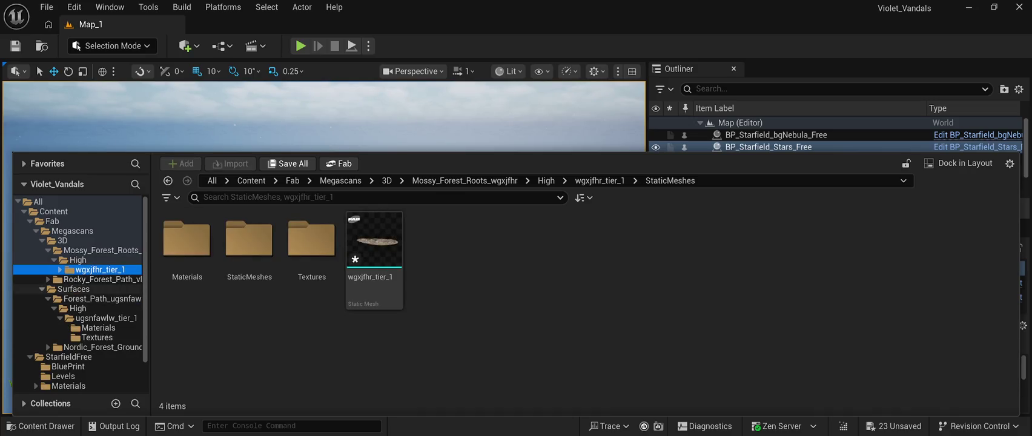
left_click(42, 289)
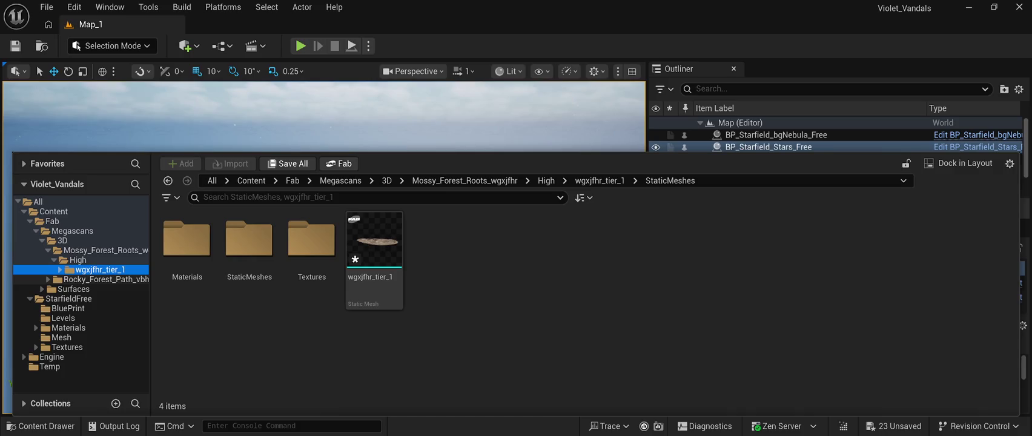
left_click(37, 201)
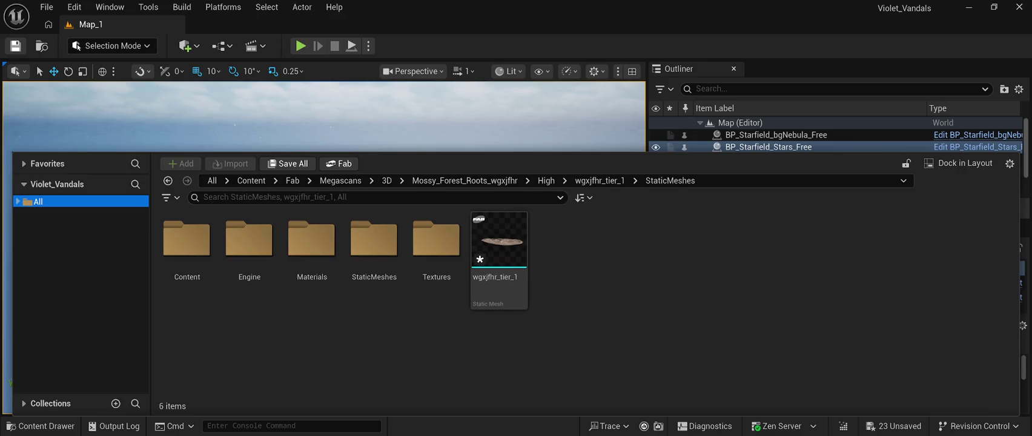
key("ctrl+space")
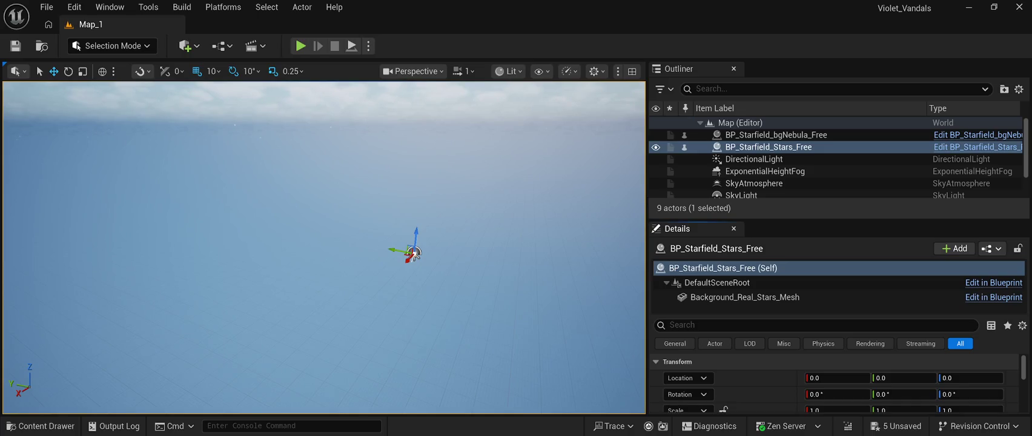
Reopen the Content Drawer on the wgxjfhr_tier_1 StaticMeshes folder
key("ctrl+space")
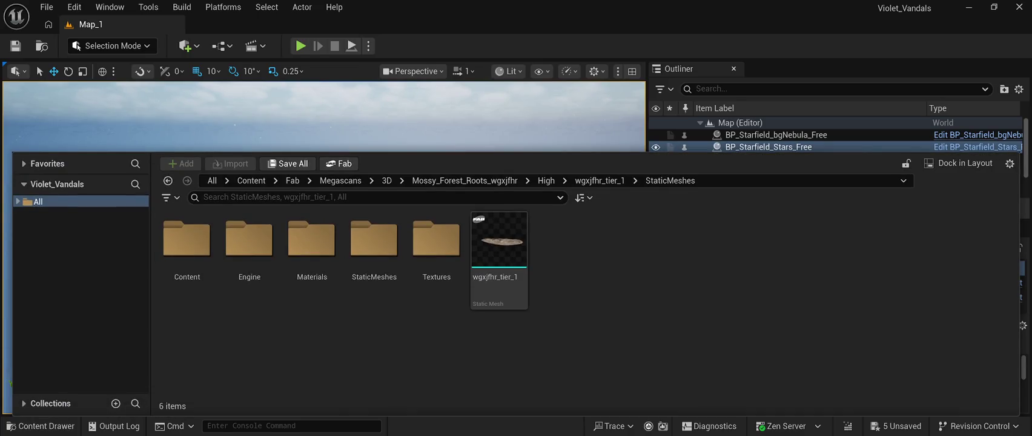
key("ctrl+space")
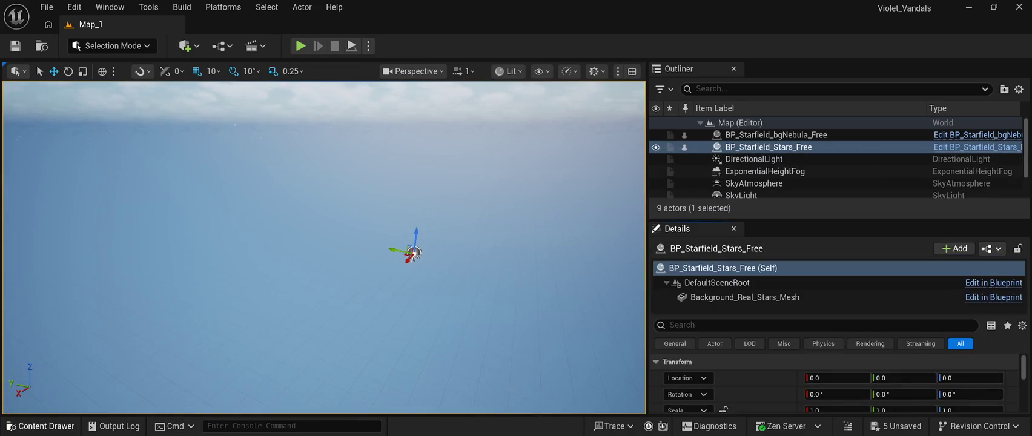
key("ctrl+space")
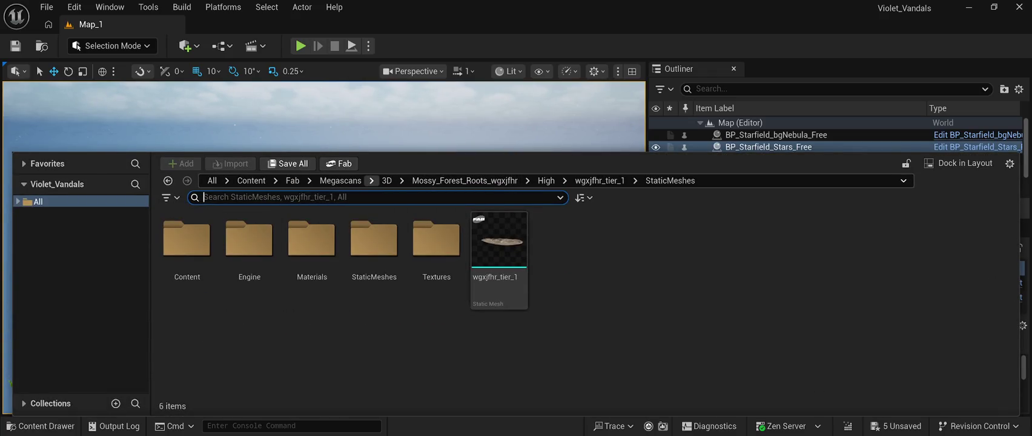
left_click(319, 181)
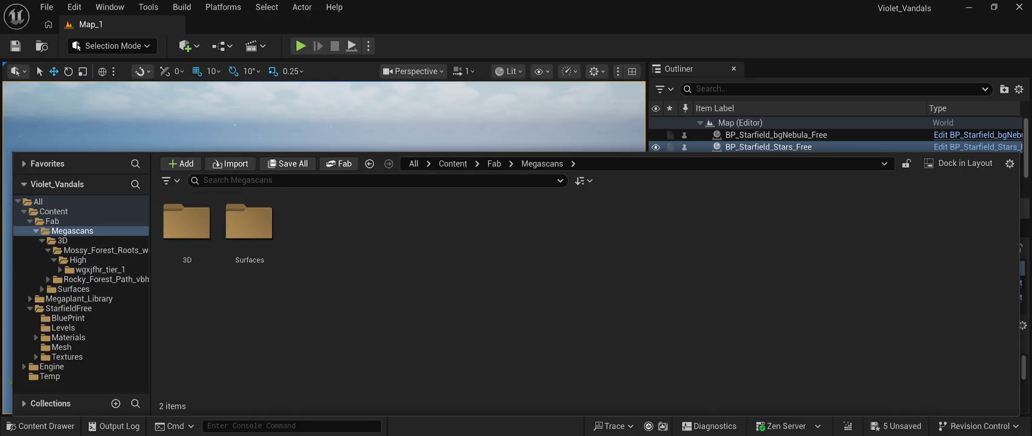
left_click(37, 231)
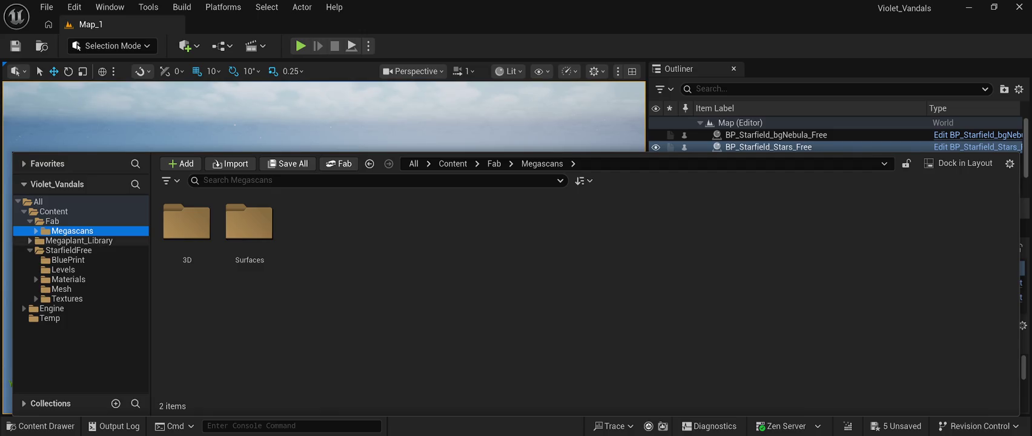
left_click(30, 240)
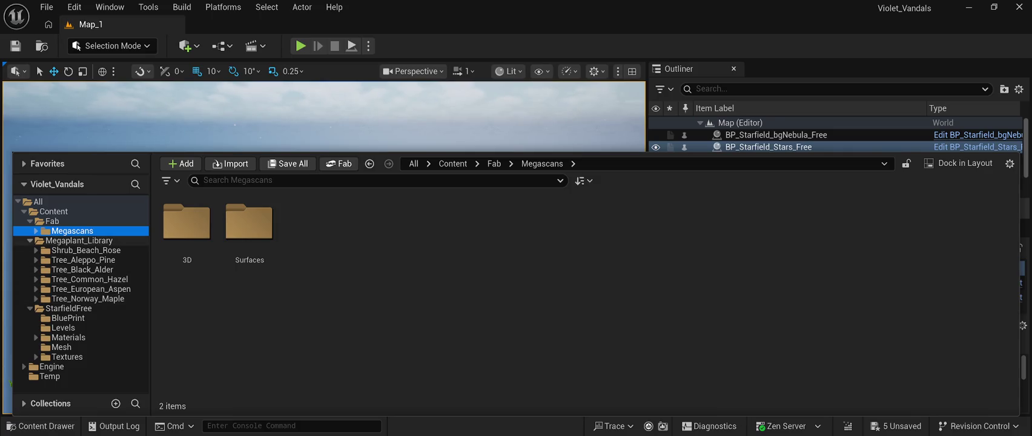
left_click(30, 240)
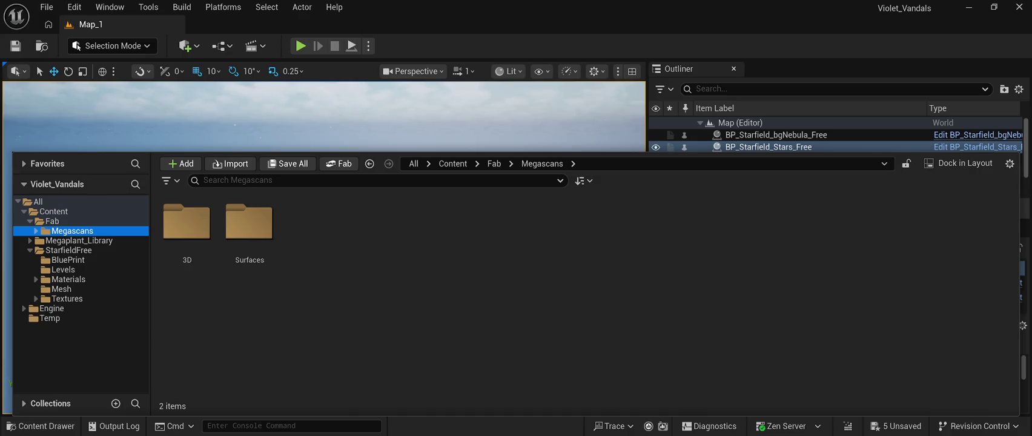
key("ctrl+space")
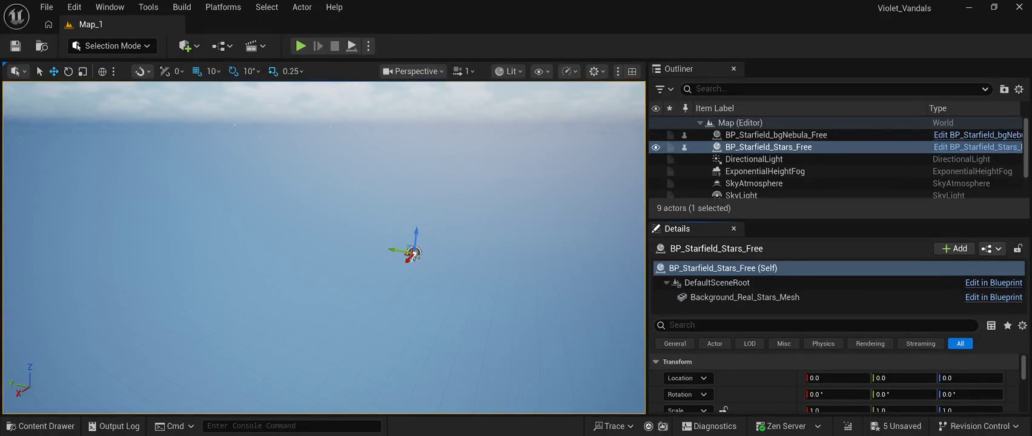
Open the Content Drawer at Fab > Megascans, expanding then collapsing Megaplant_Library
left_click(40, 426)
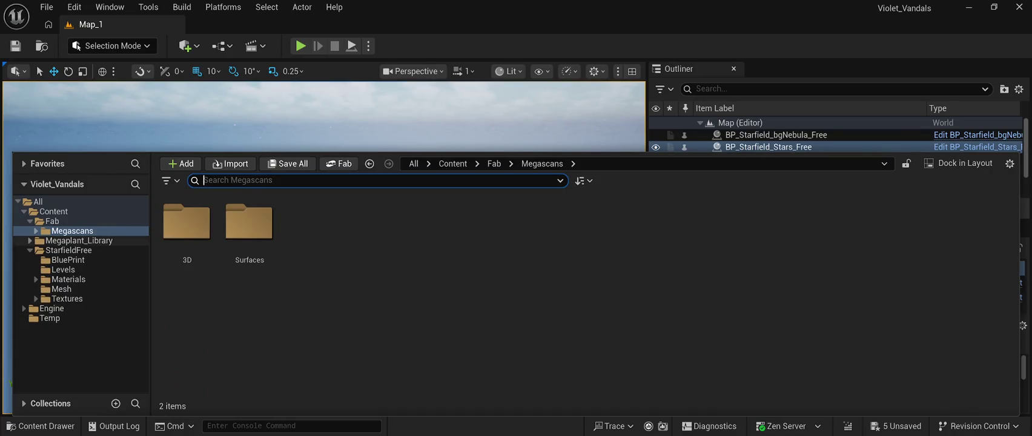
left_click(30, 241)
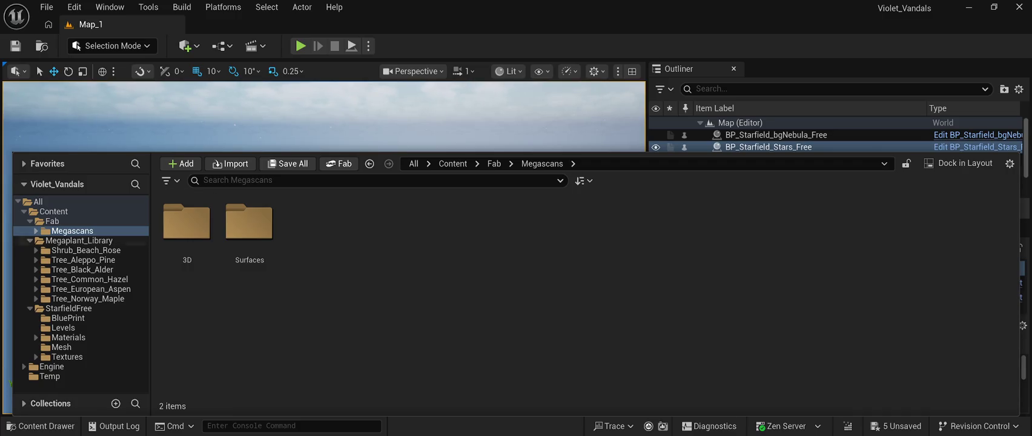
key("ctrl+space")
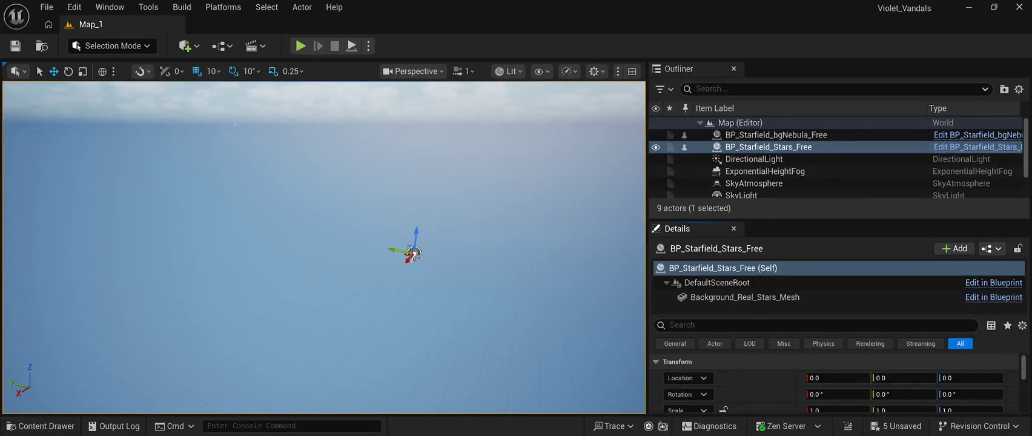
left_click(41, 426)
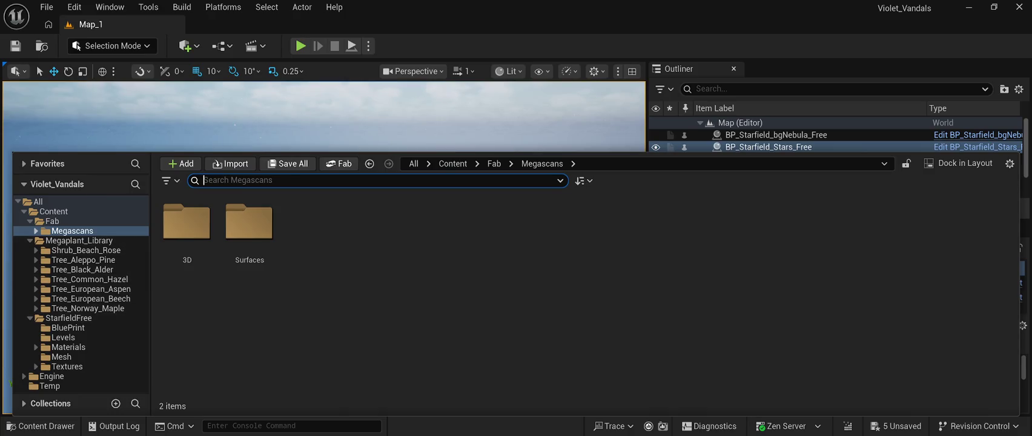
left_click(30, 240)
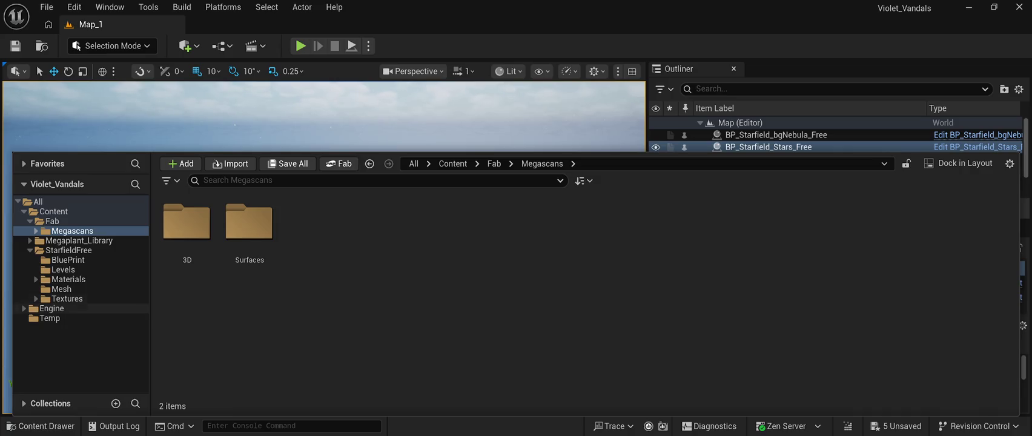
Check the Megascans 3D assets Mossy_Forest_Roots and Rocky_Forest_Path, collapse the folders, and close the drawer
key("ctrl+space")
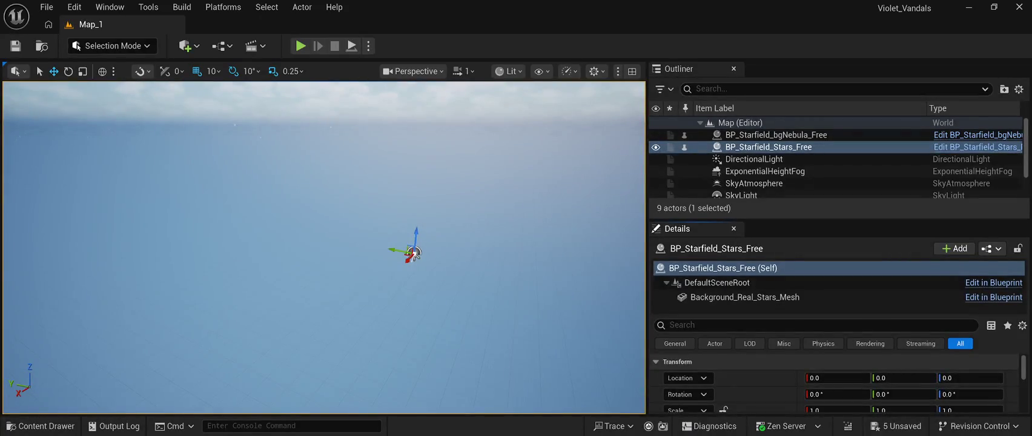
key("ctrl+space")
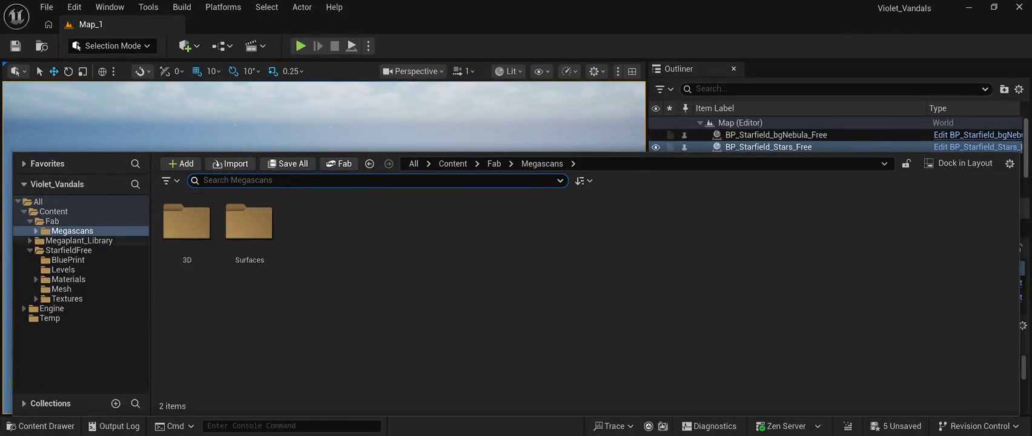
left_click(29, 241)
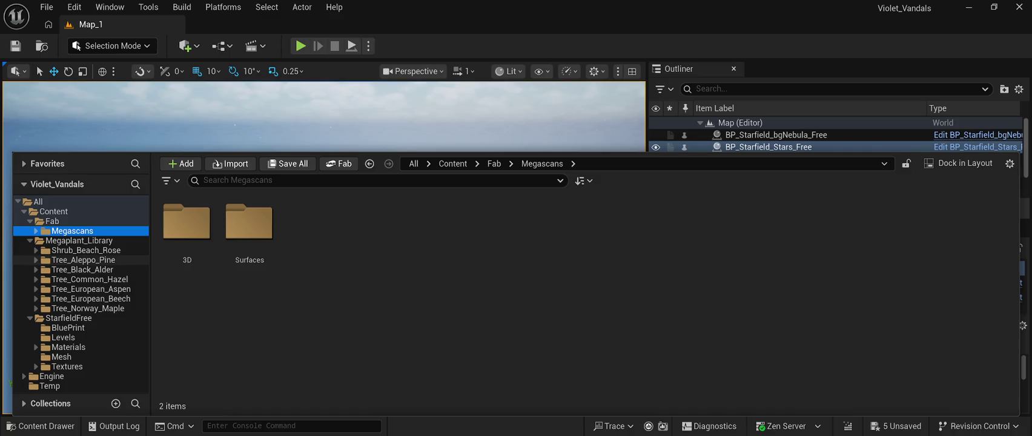
left_click(30, 240)
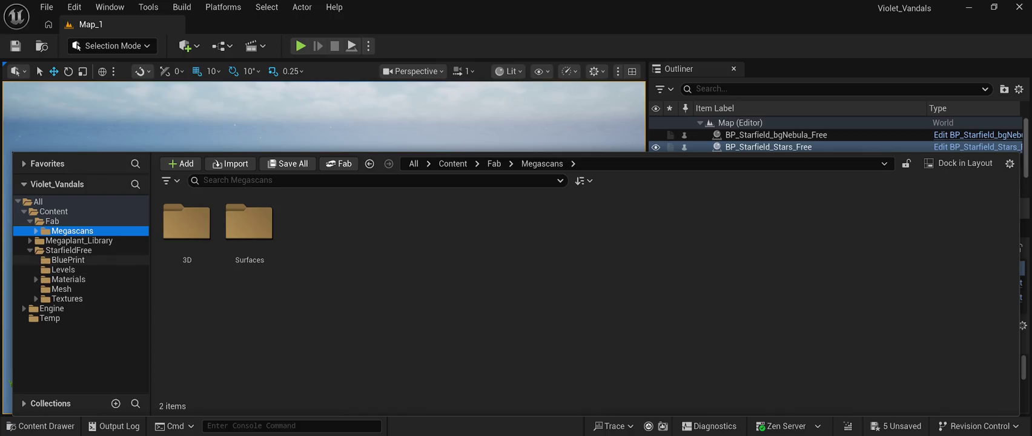
left_click(30, 250)
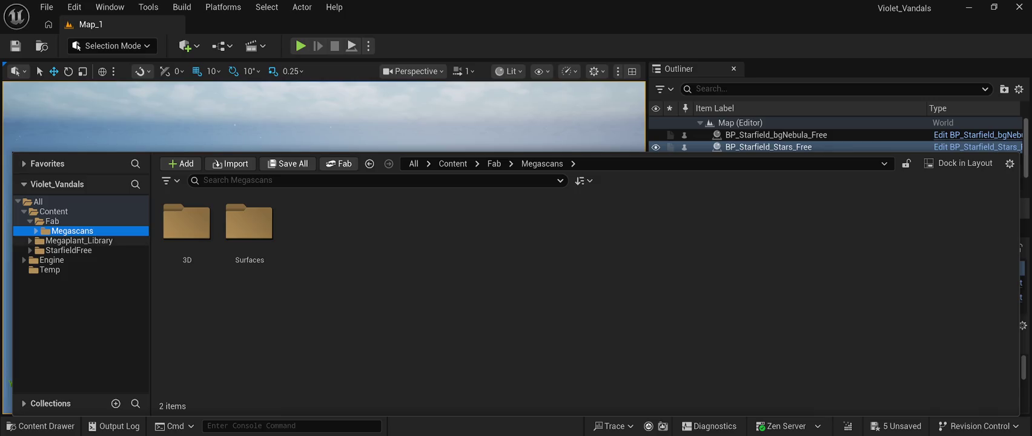
left_click(36, 231)
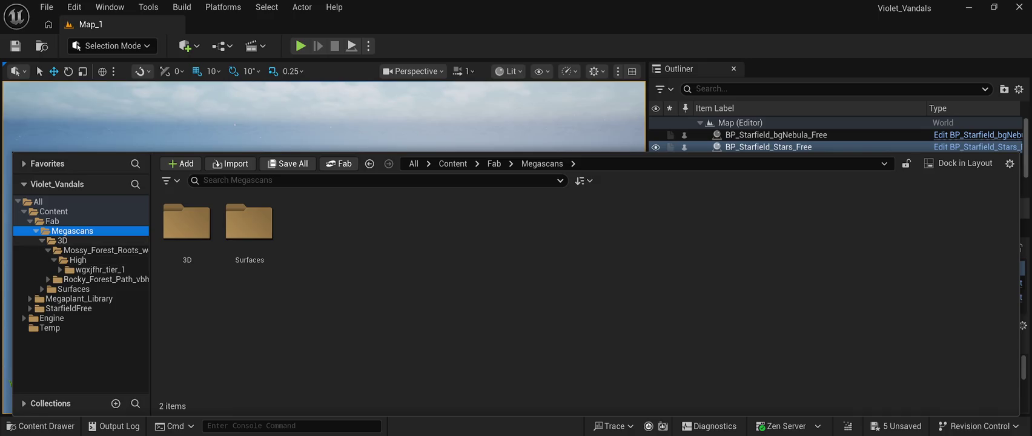
left_click(41, 241)
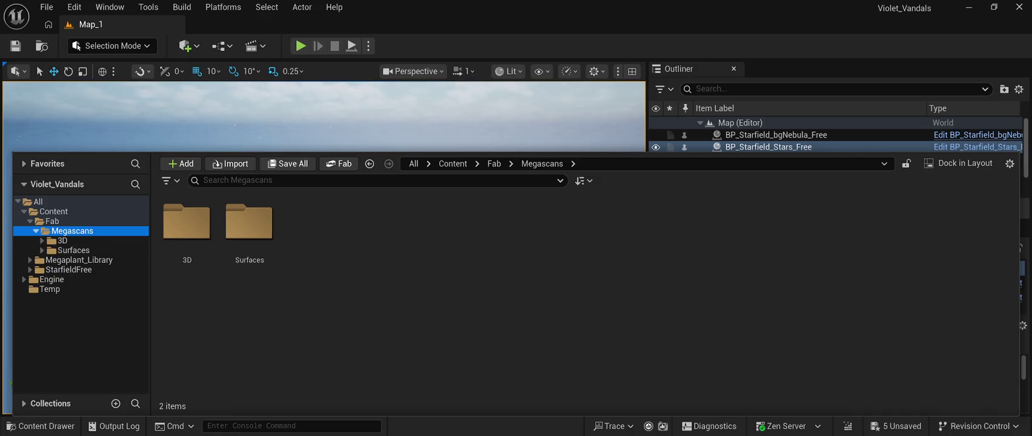
key("Left")
key("Left")
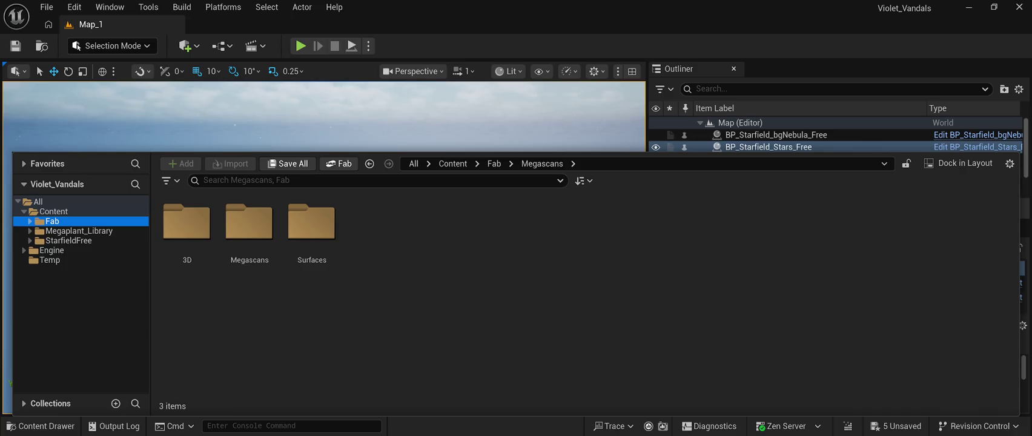
key("ctrl+space")
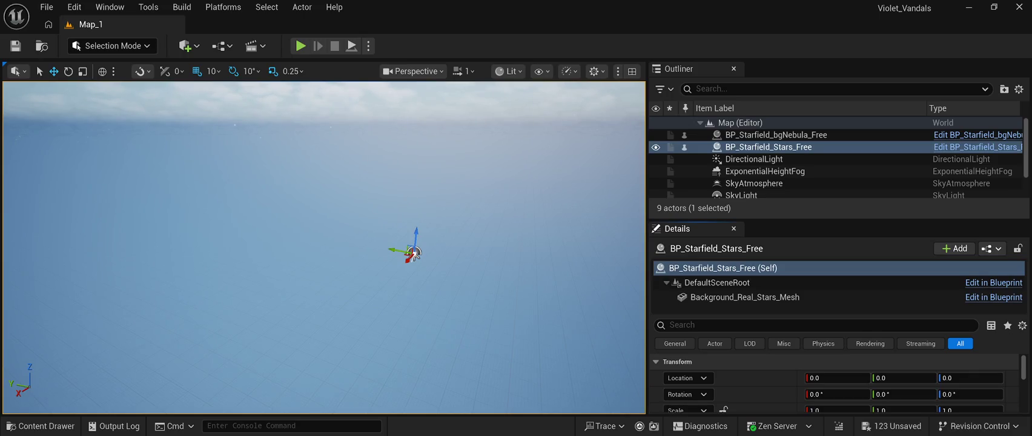
Save the level after importing the new Megascans assets
key("ctrl+s")
Save the level and all new assets with Save All, then reopen the Content Drawer
key("alt+f")
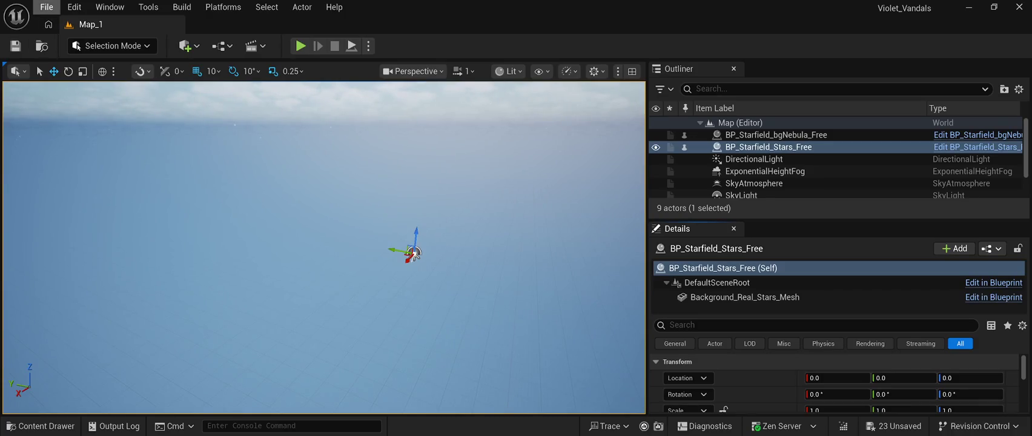
left_click(47, 7)
key("ctrl+shift+s")
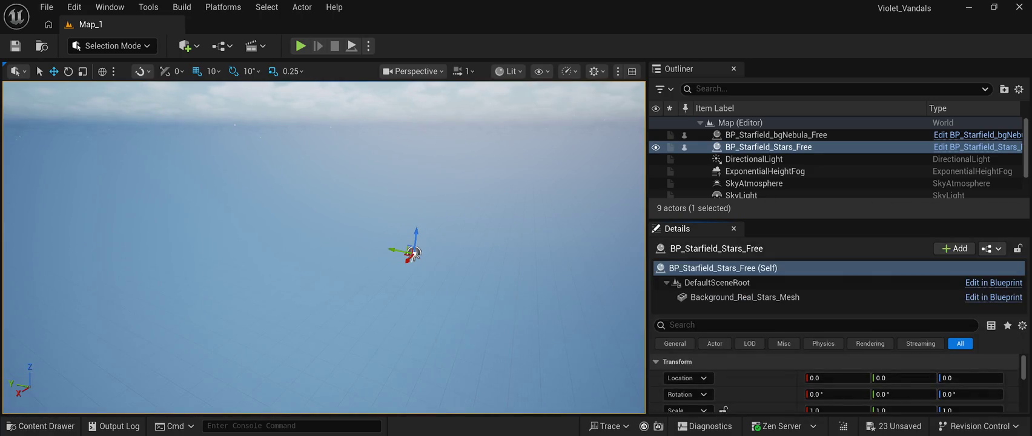
key("ctrl+space")
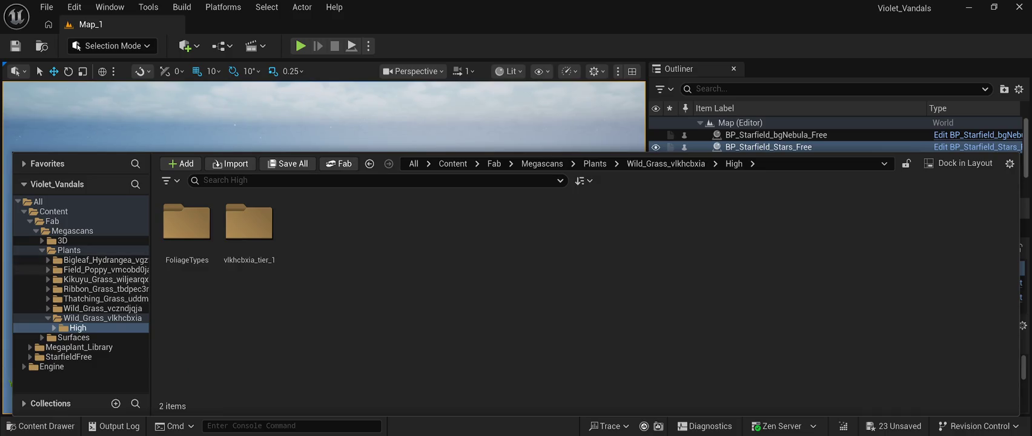
Browse the Plants folder and the Megaplant_Library subfolder, then close the Content Drawer
left_click(70, 250)
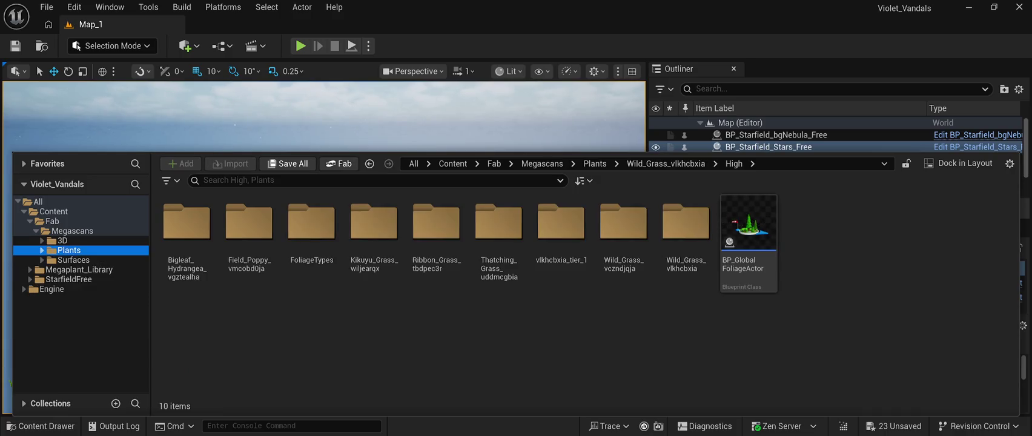
left_click(30, 269)
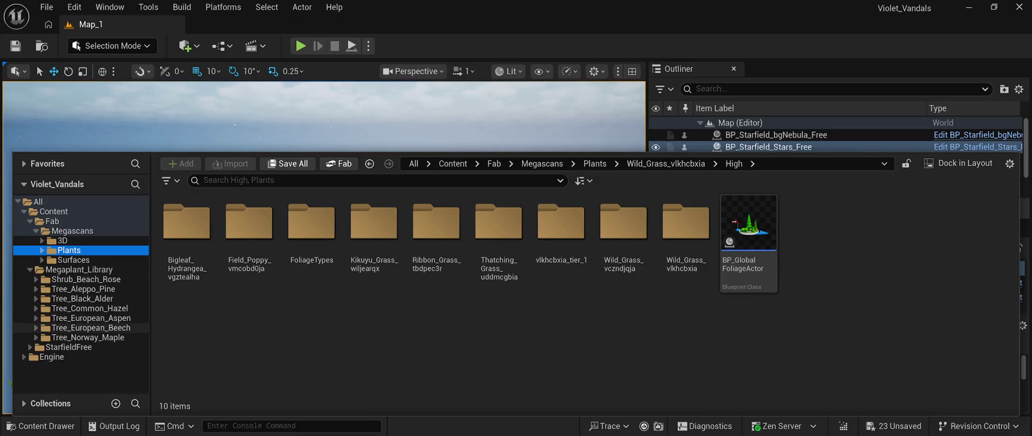
left_click(30, 270)
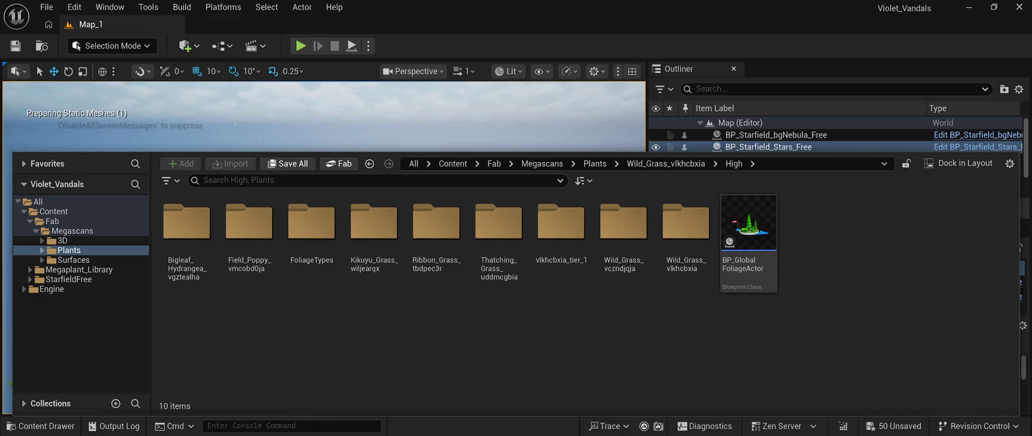
key("ctrl+space")
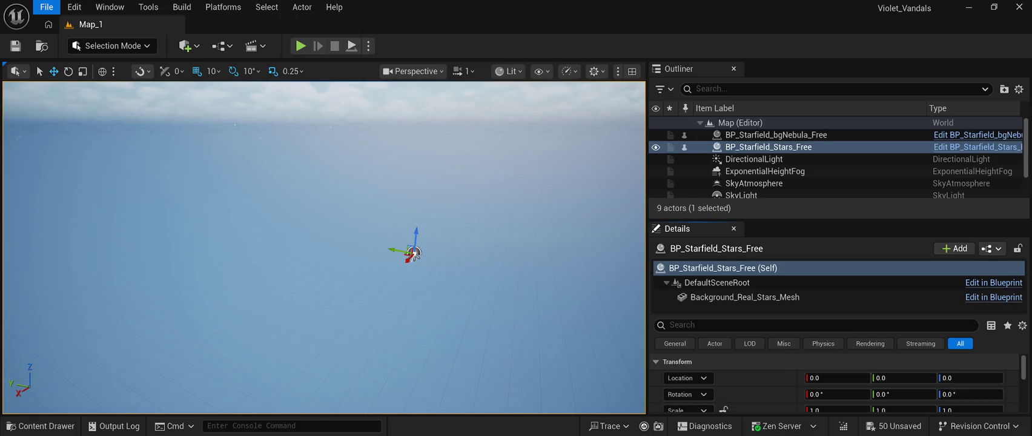
key("ctrl+shift+s")
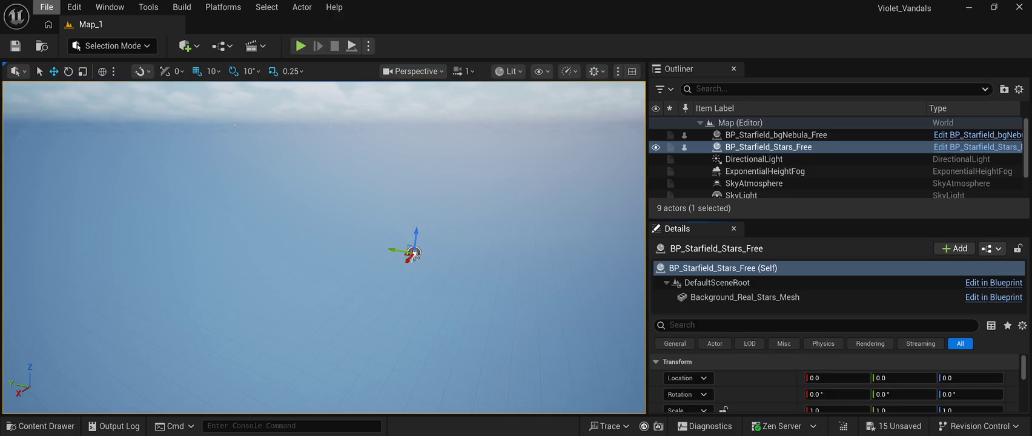
Save every unsaved level and asset change at once with Ctrl+Shift+S
left_click(46, 7)
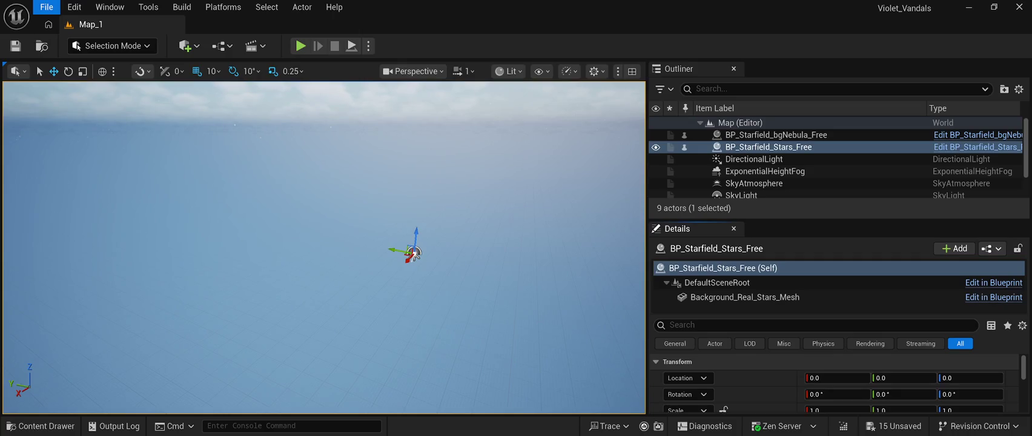
key("ctrl+shift+s")
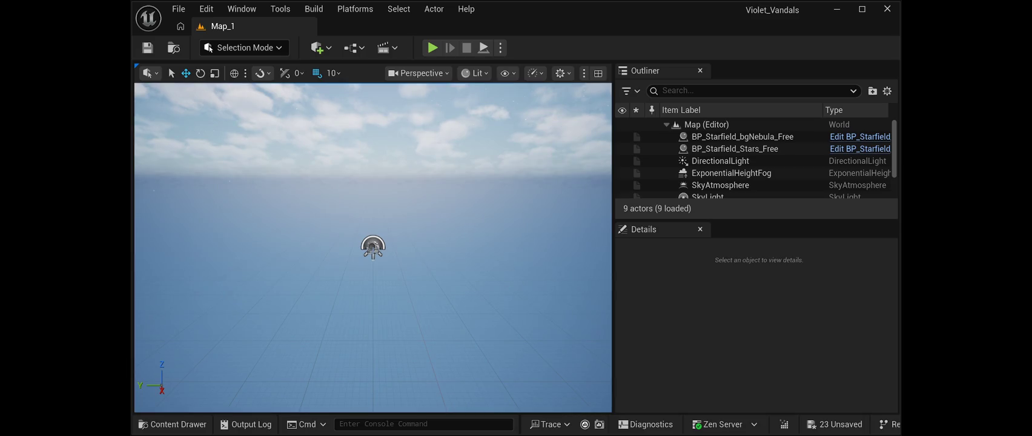
left_click(179, 8)
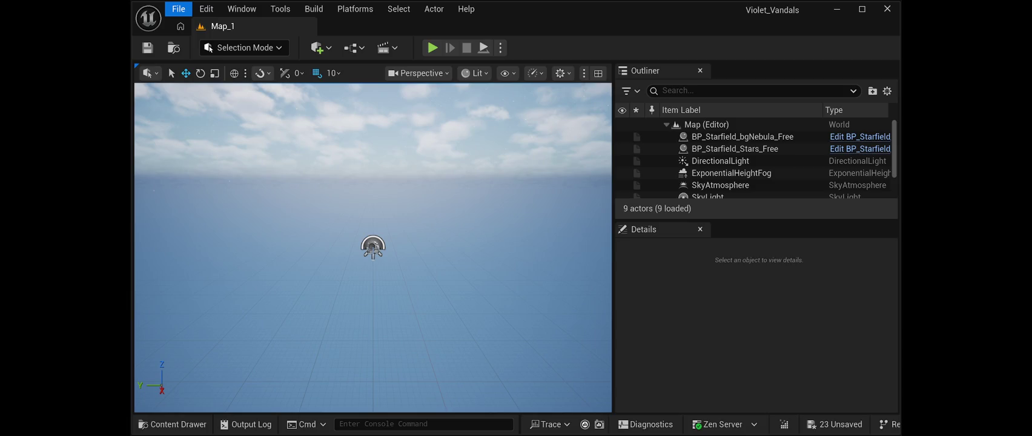
key("ctrl+shift+s")
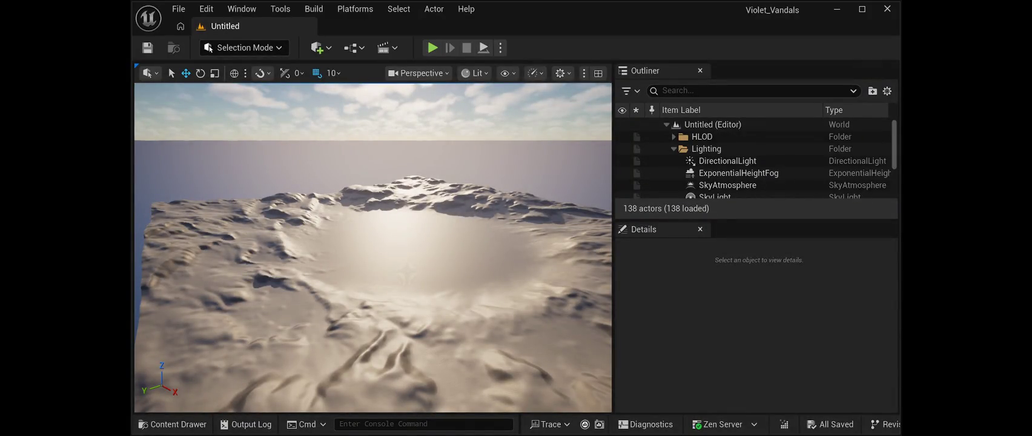
left_click(175, 424)
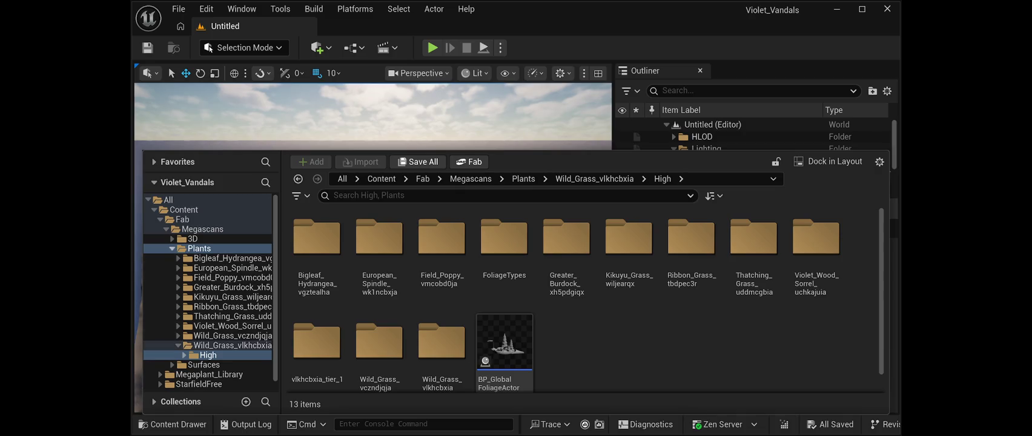
Collapse the Plants subfolders, close the Content Drawer, and maximize the editor window
left_click(173, 248)
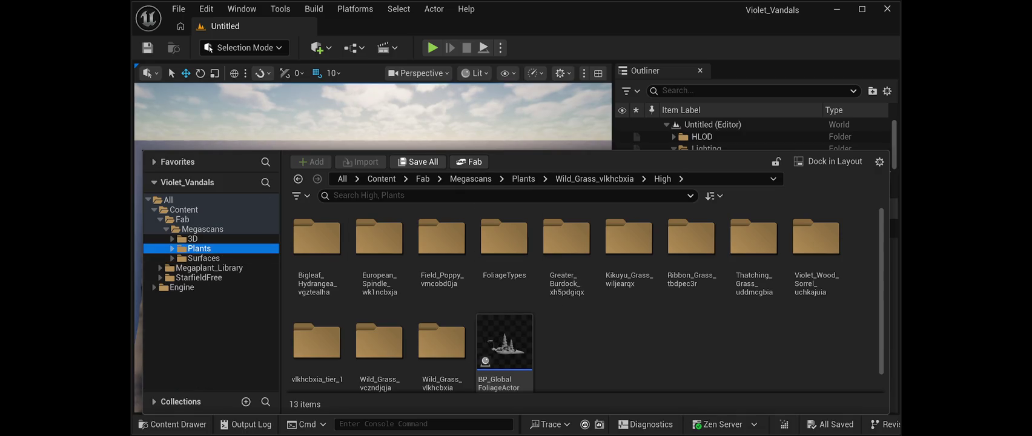
scroll(506, 339, "down", 1)
scroll(585, 299, "up", 1)
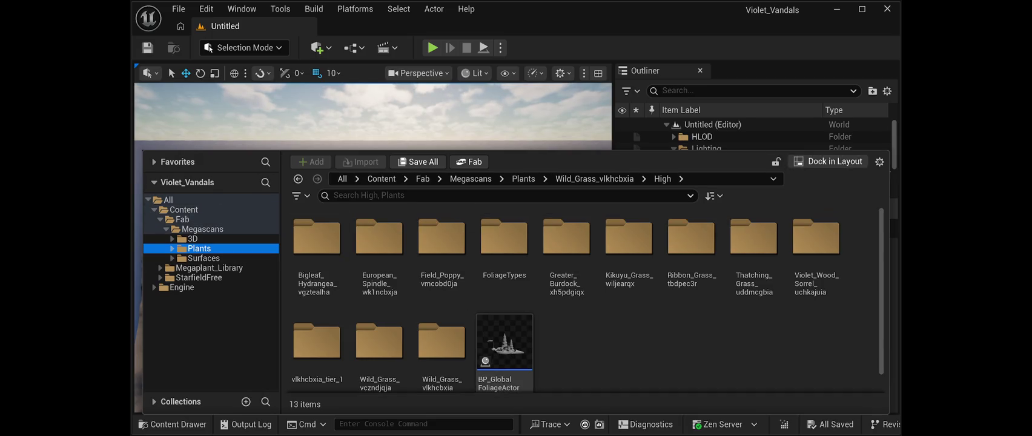
left_click(545, 115)
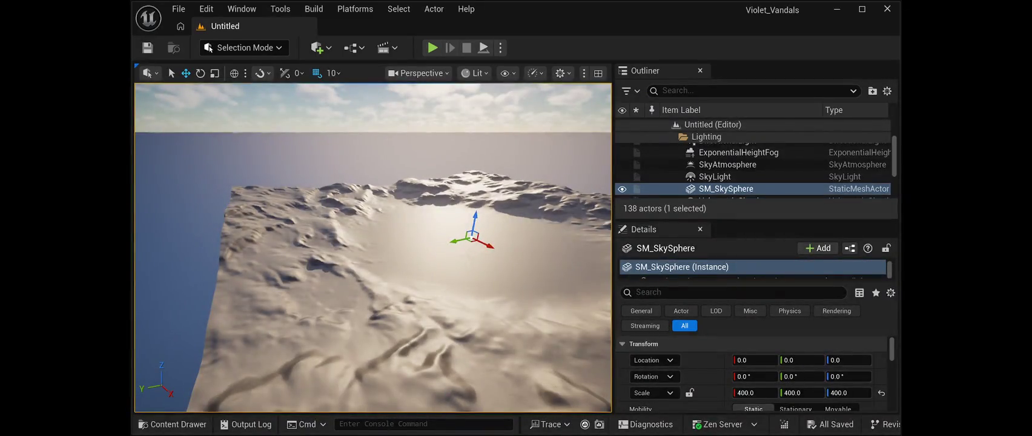
left_click(179, 9)
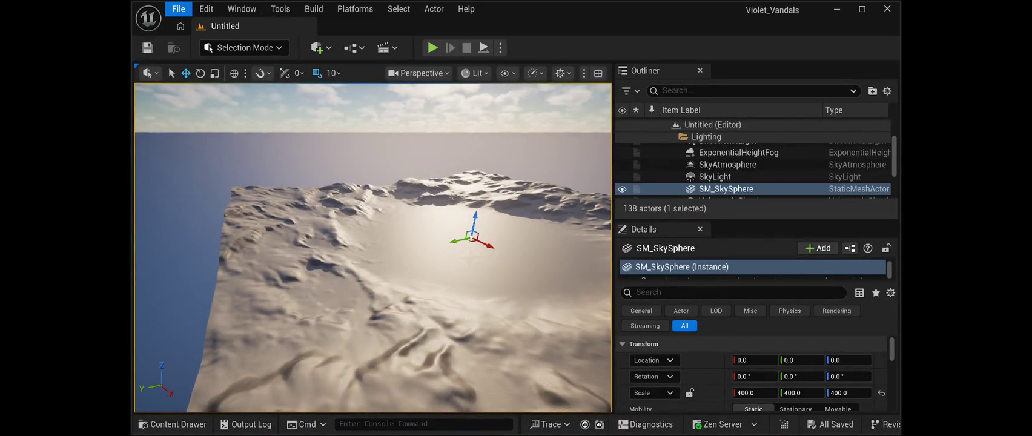
key("Escape")
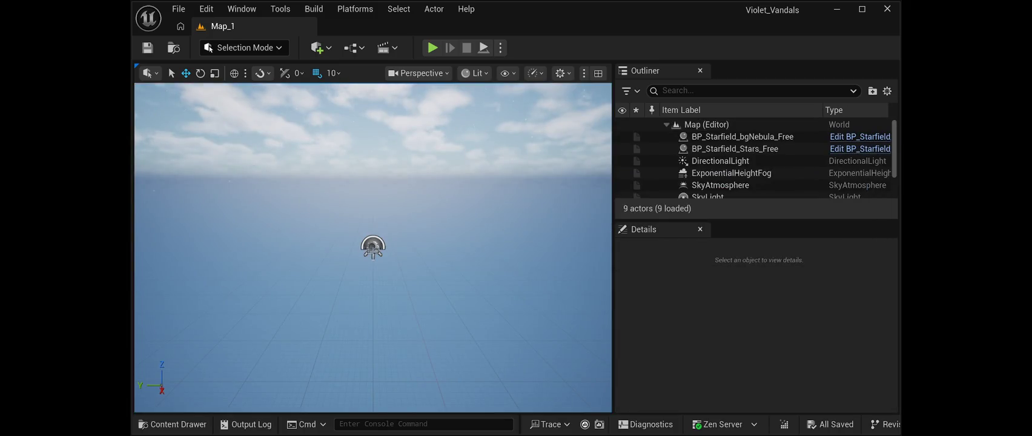
left_click(862, 9)
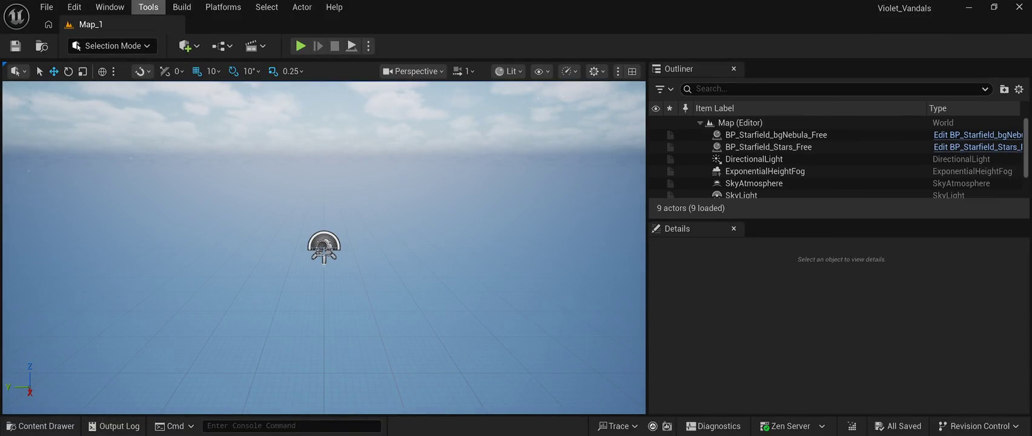
Look through the Tools menu, then close it without choosing anything
left_click(149, 7)
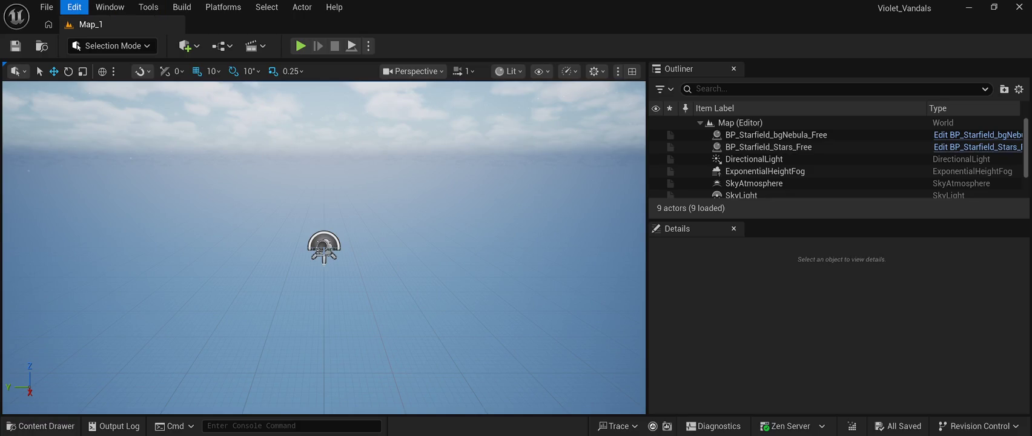
key("Escape")
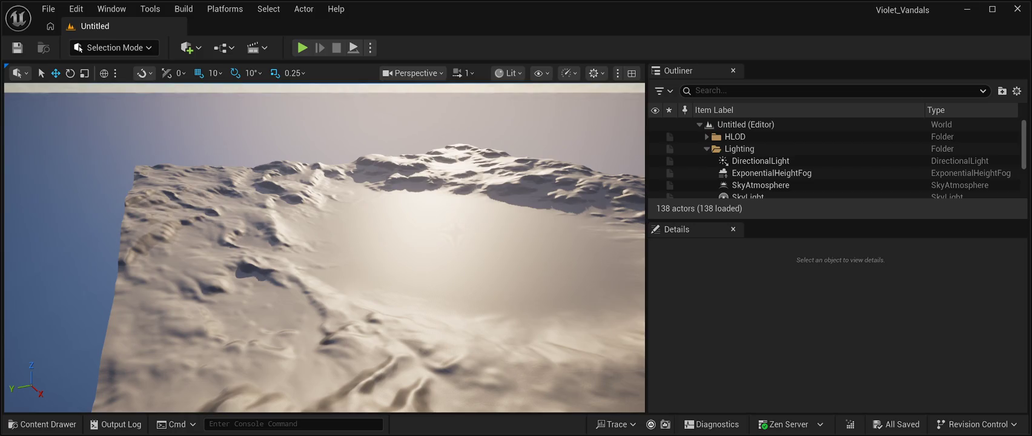
Back in Map_1, drag the Outliner splitter right to widen the 3D viewport
left_click(48, 9)
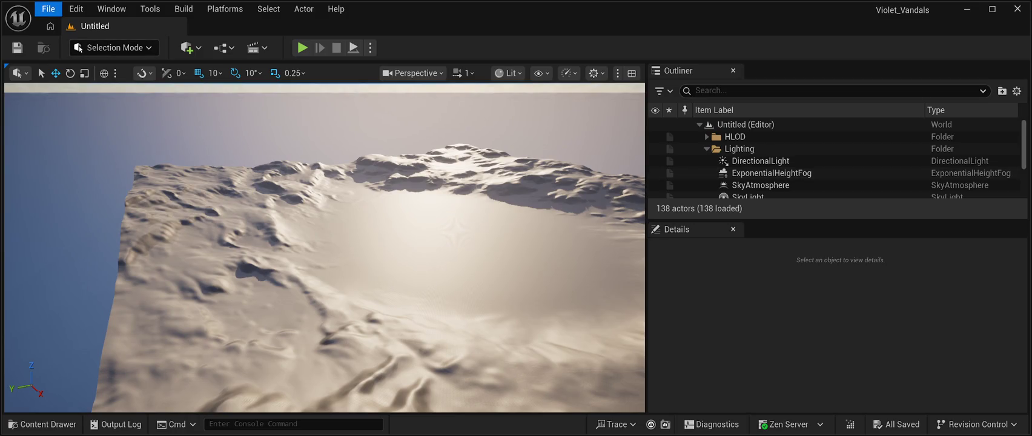
key("Escape")
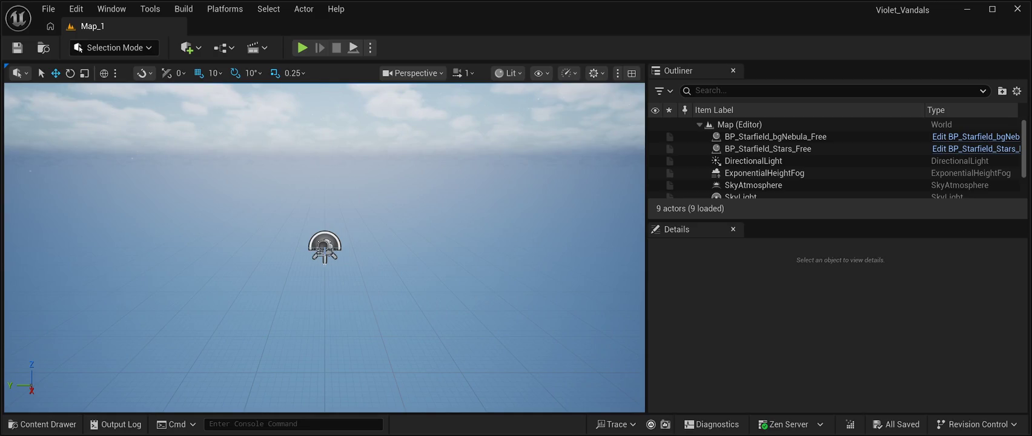
scroll(325, 247, "up", 3)
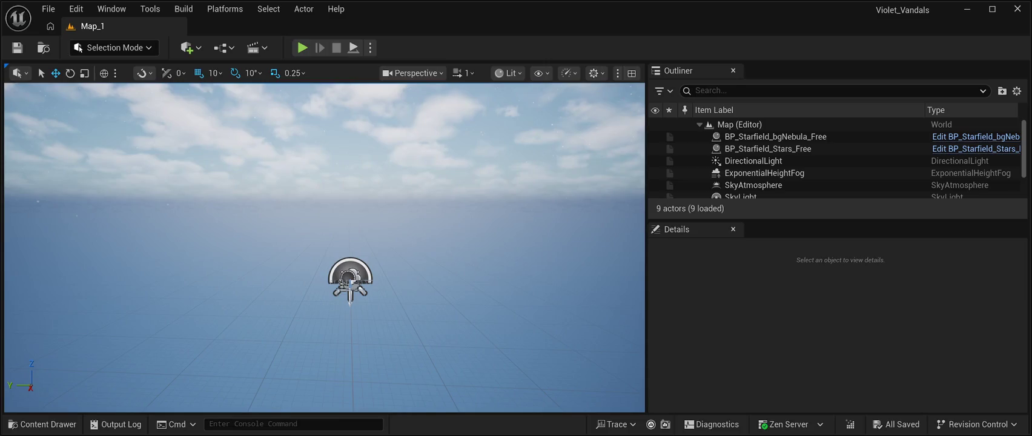
left_click_drag(646, 254, 824, 255)
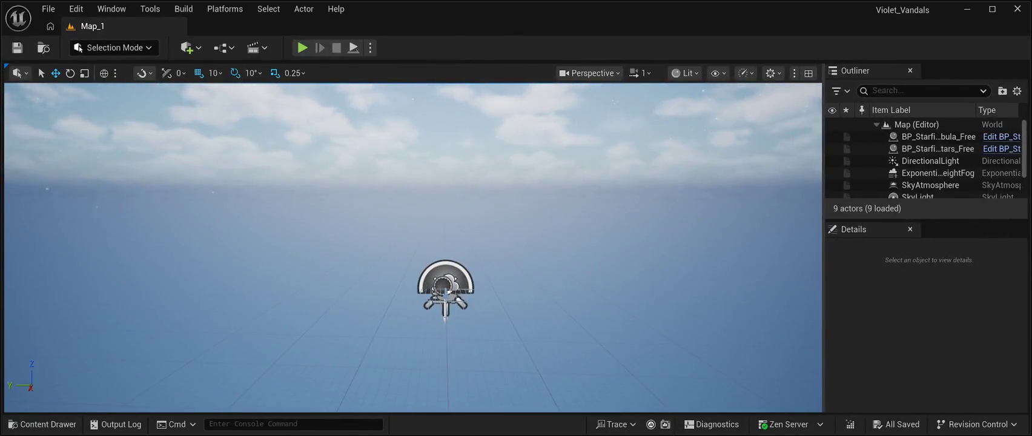
Play Map_1 in the editor to preview the nebula sky, stop, then enter Landscape Mode
key("alt+p")
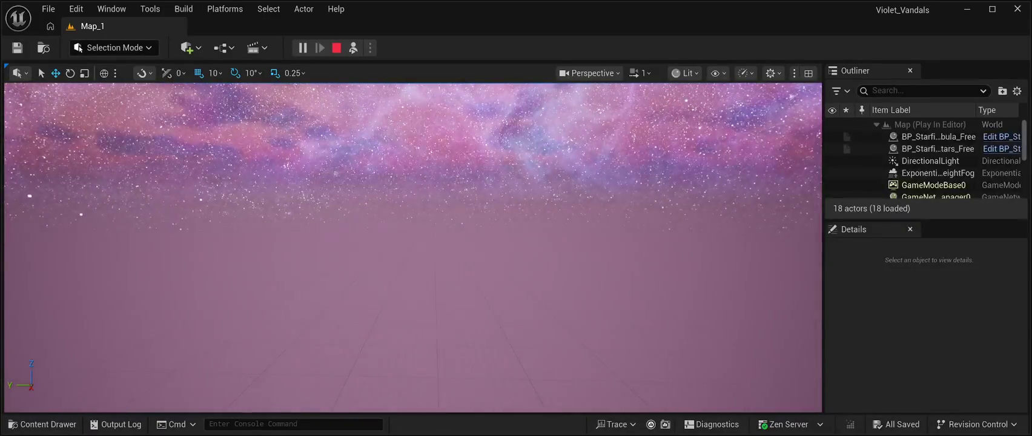
key("Escape")
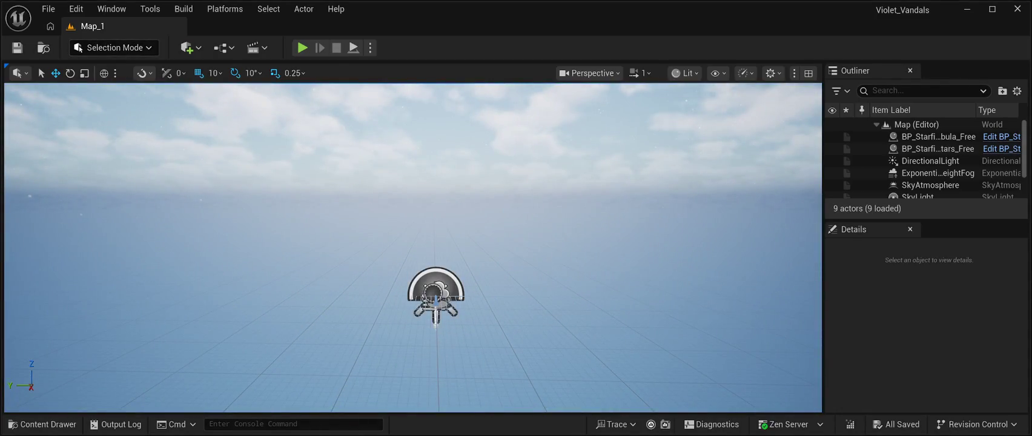
key("shift+2")
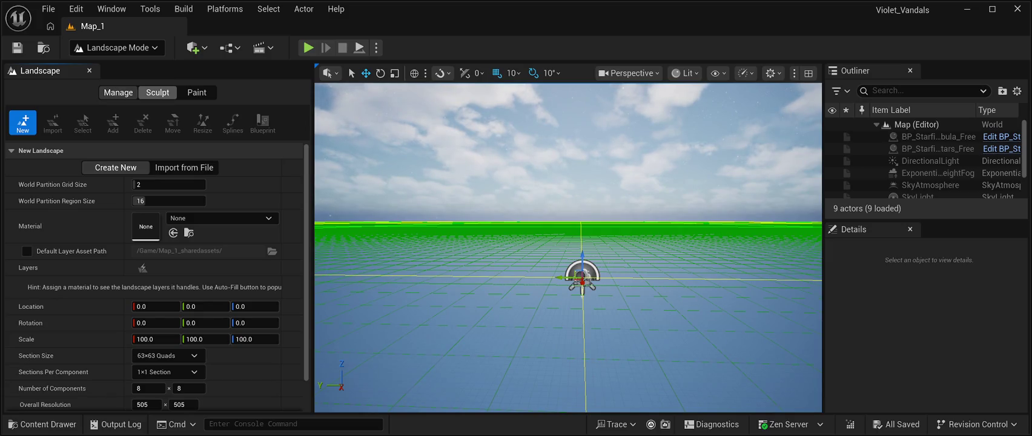
Set the new landscape scale to X 1000, Y 1000, Z 300 and create it
scroll(60, 306, "down", 2)
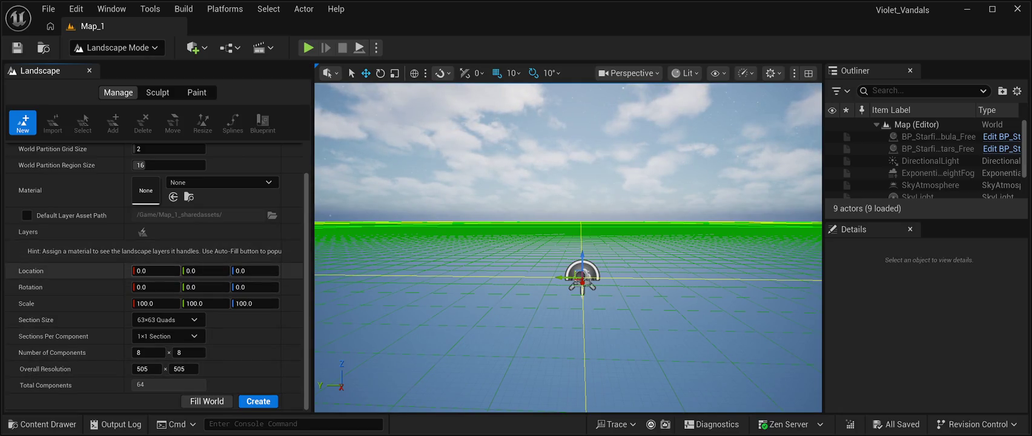
left_click(156, 304)
type("1000.0")
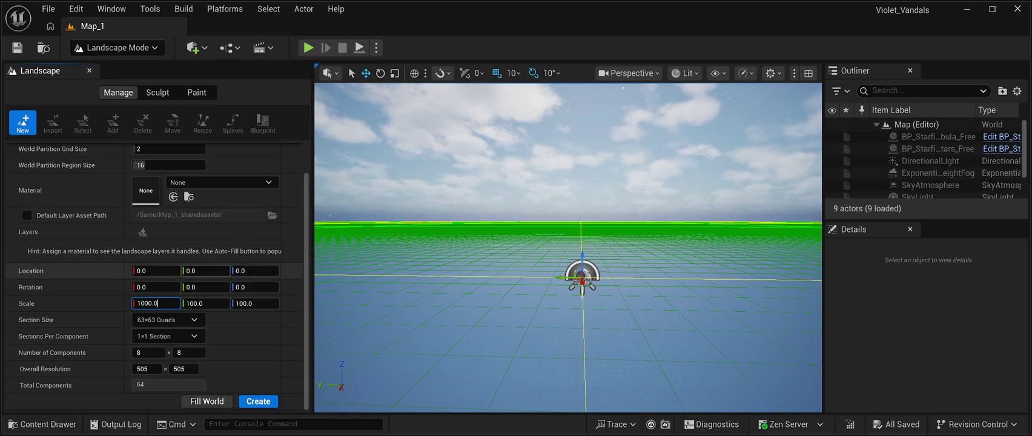
key("Tab")
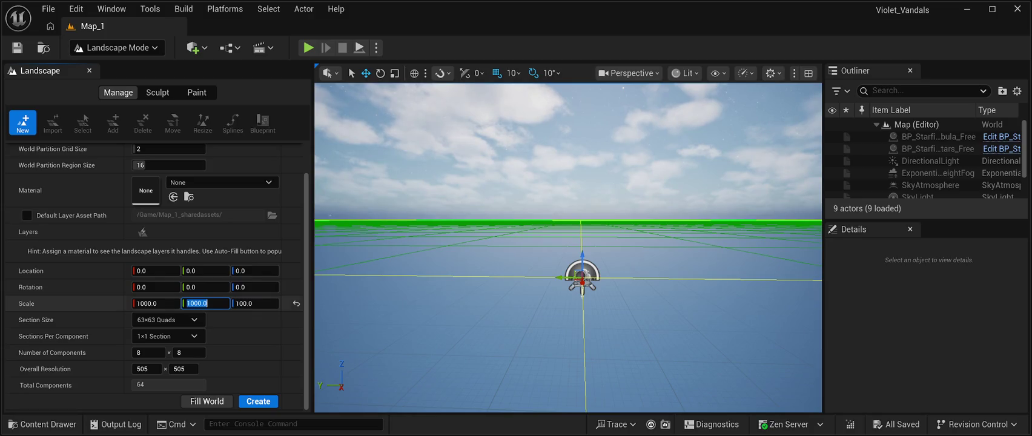
key("Tab")
type("300.0")
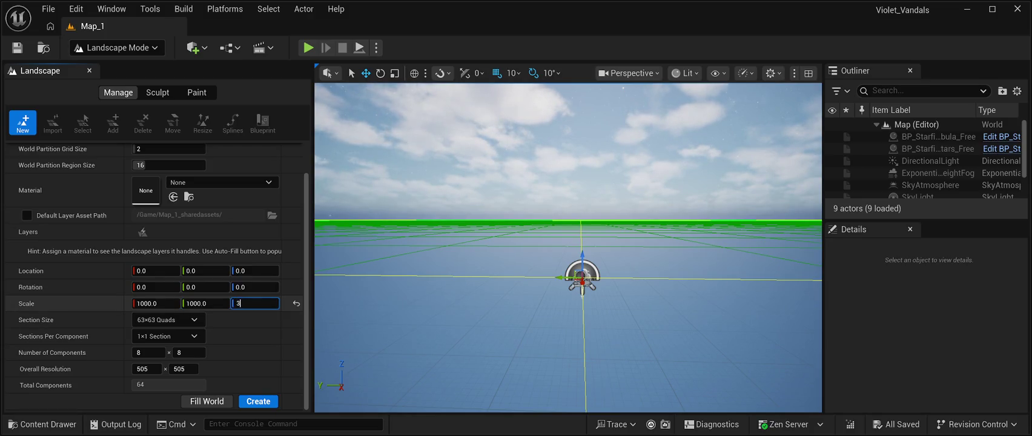
key("Return")
mouse_move(568, 273)
left_mouse_down()
mouse_move(568, 230)
mouse_move(551, 224)
mouse_move(560, 273)
mouse_move(568, 237)
mouse_move(568, 272)
mouse_move(569, 209)
left_mouse_up()
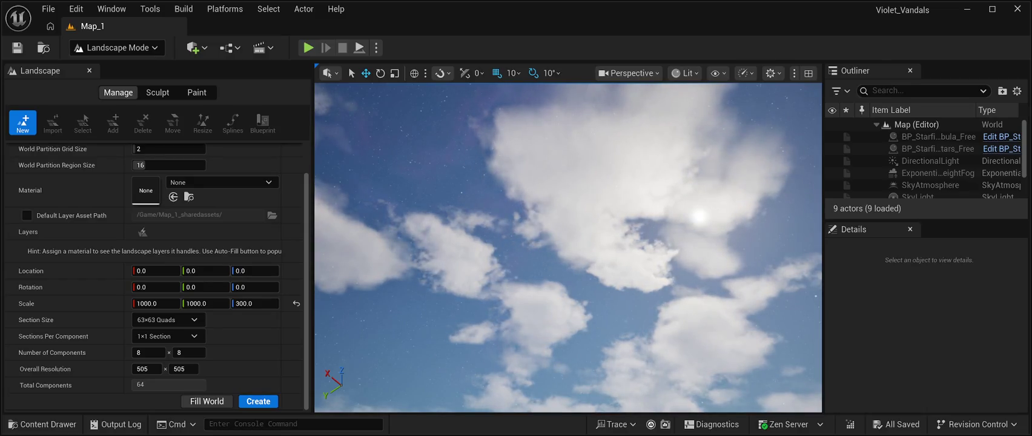
left_click(258, 401)
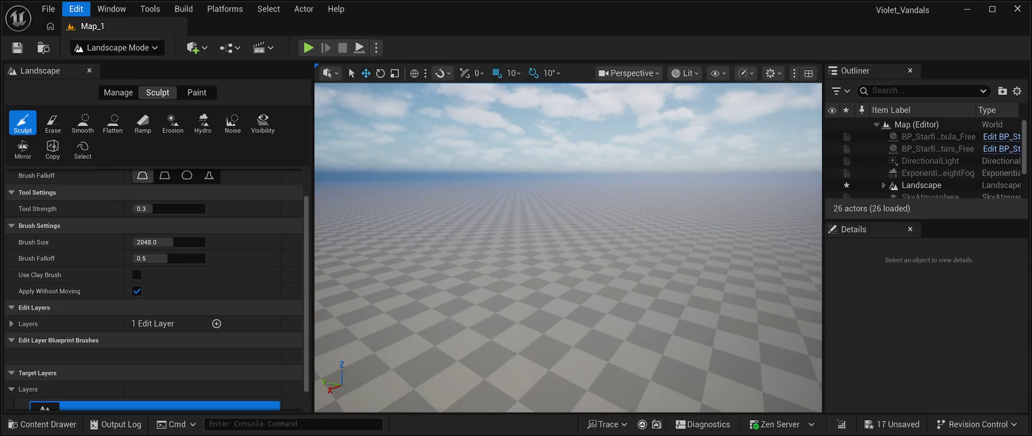
Undo the landscape creation and look up from the grid to the sky
key("ctrl+z")
mouse_move(568, 303)
left_mouse_down()
mouse_move(568, 230)
mouse_move(568, 284)
mouse_move(549, 279)
left_mouse_up()
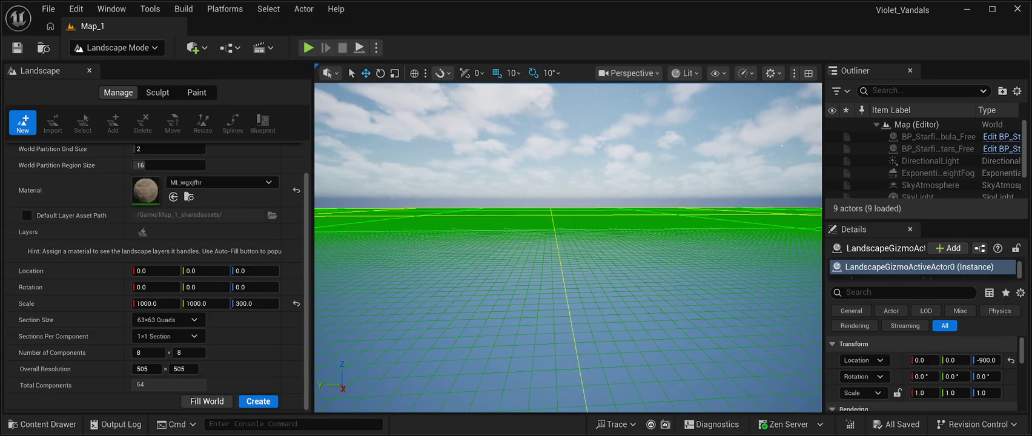
Press Create for the new landscape using the current settings
left_click(258, 401)
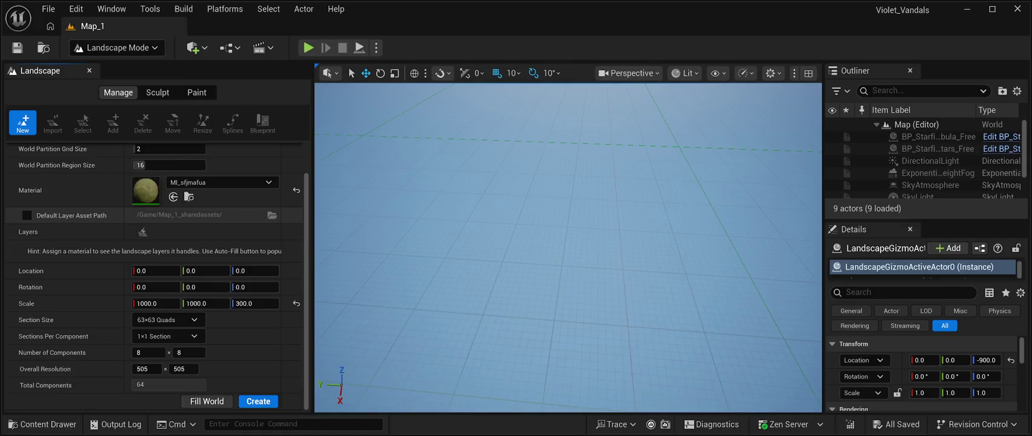
Locate the MI_sfjmafua material in the Forest_Floor_sfjmafua High > sfjmafua_tier_1 > Materials folder
left_click(189, 197)
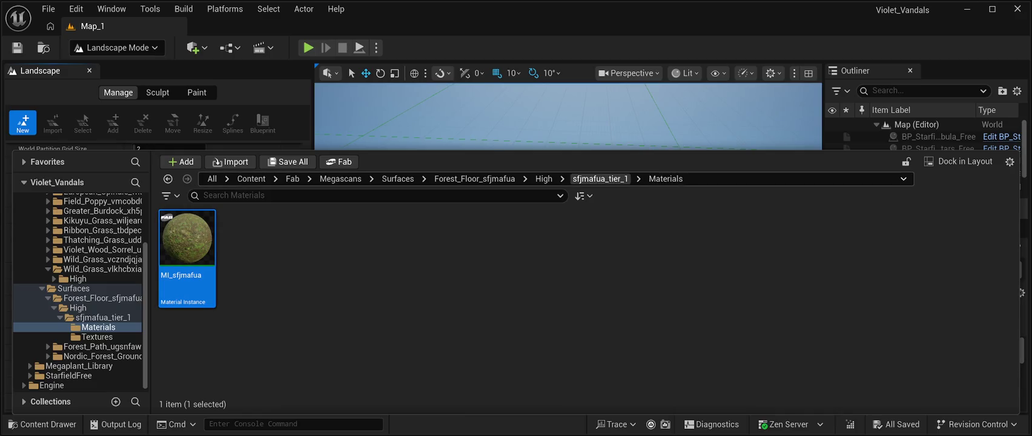
left_click(544, 178)
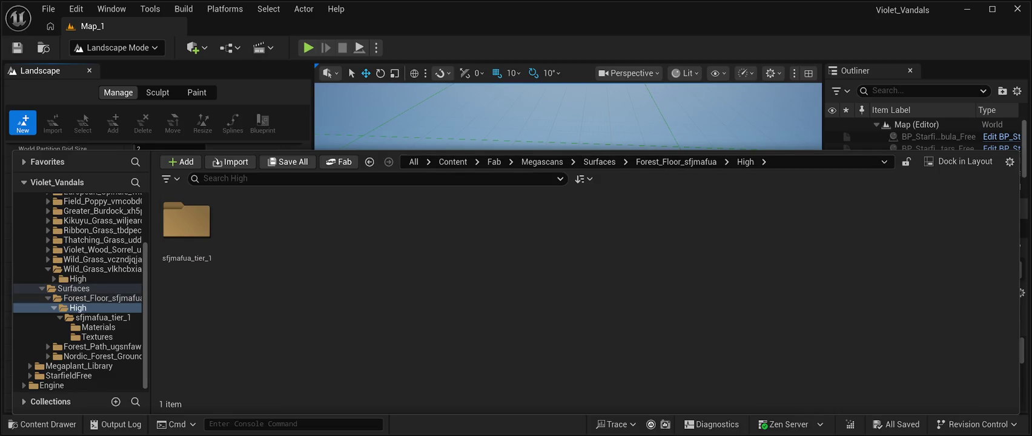
left_click(102, 298)
double_click(187, 221)
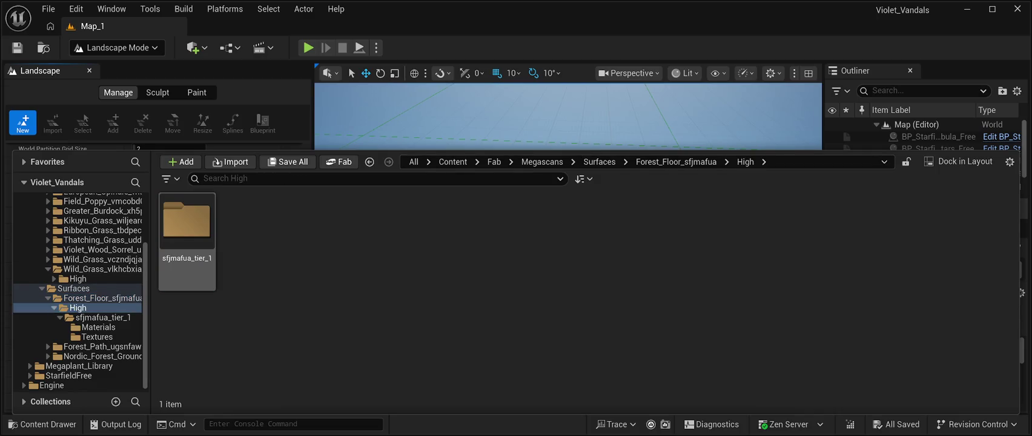
double_click(186, 221)
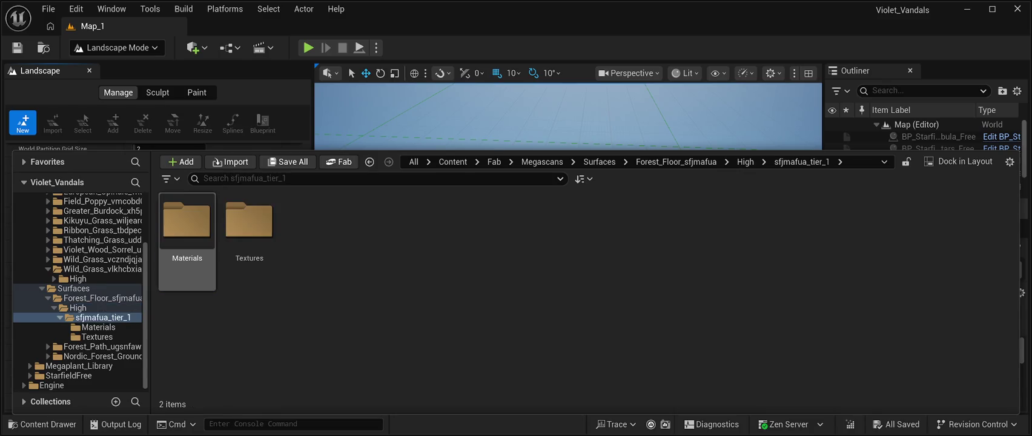
double_click(186, 221)
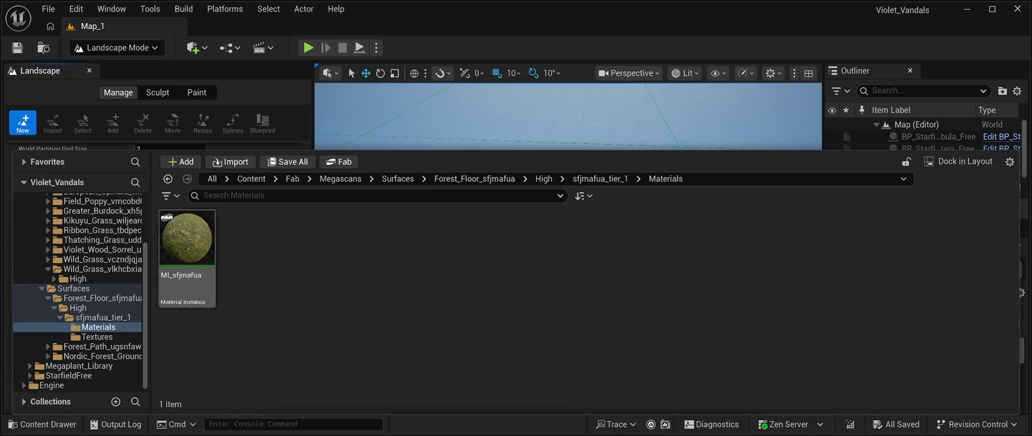
left_click(98, 326)
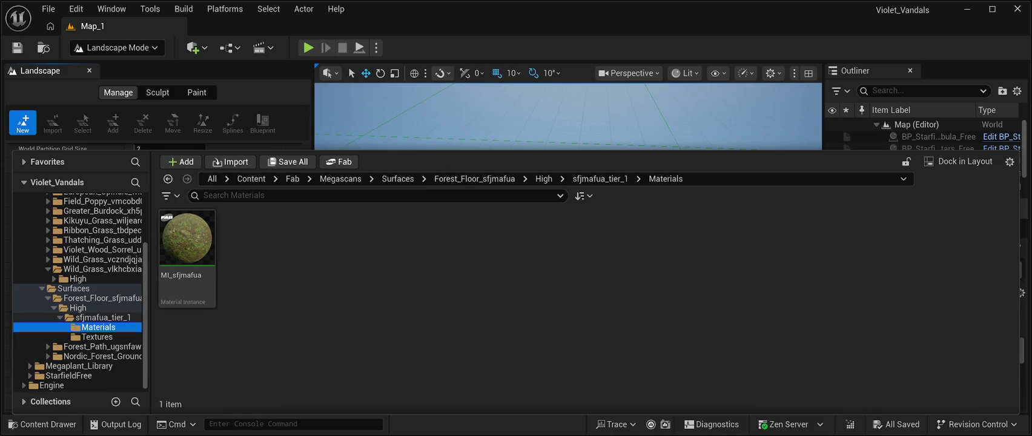
Review the four sfjmafua textures alongside MI_sfjmafua, then return to the Forest_Floor_sfjmafua folder
left_click(599, 179)
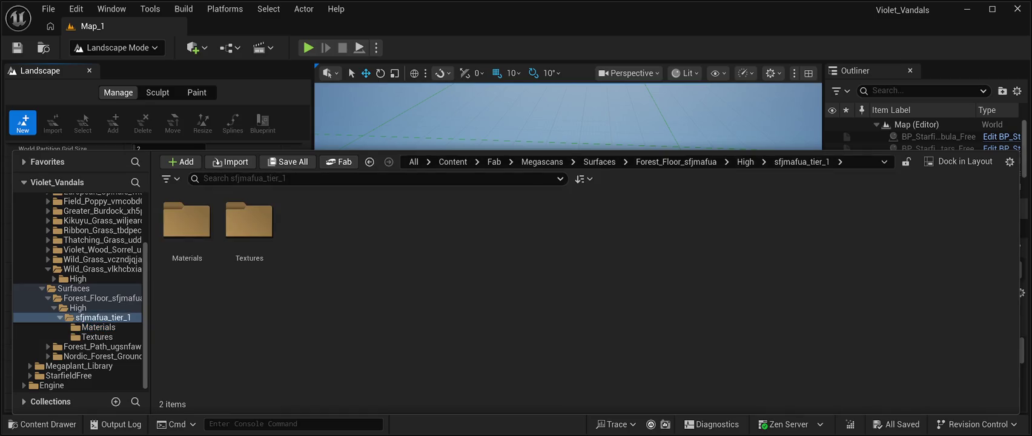
left_click(250, 242)
double_click(249, 242)
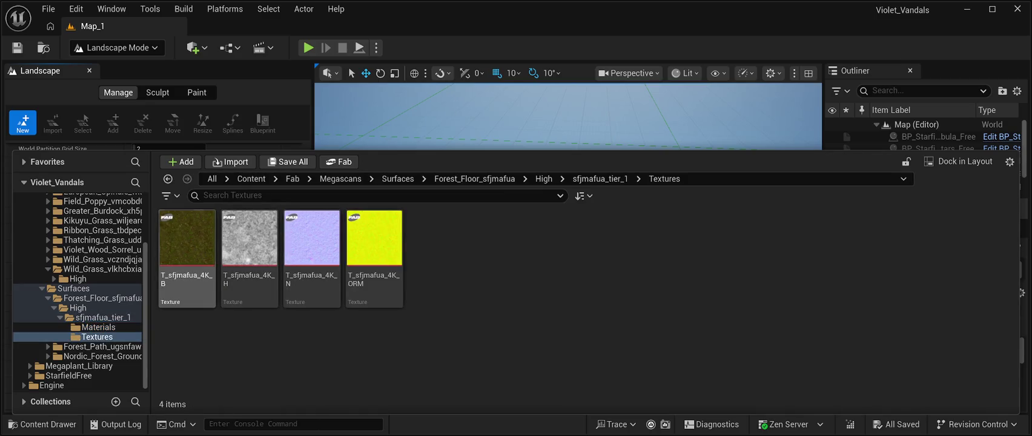
left_click(599, 179)
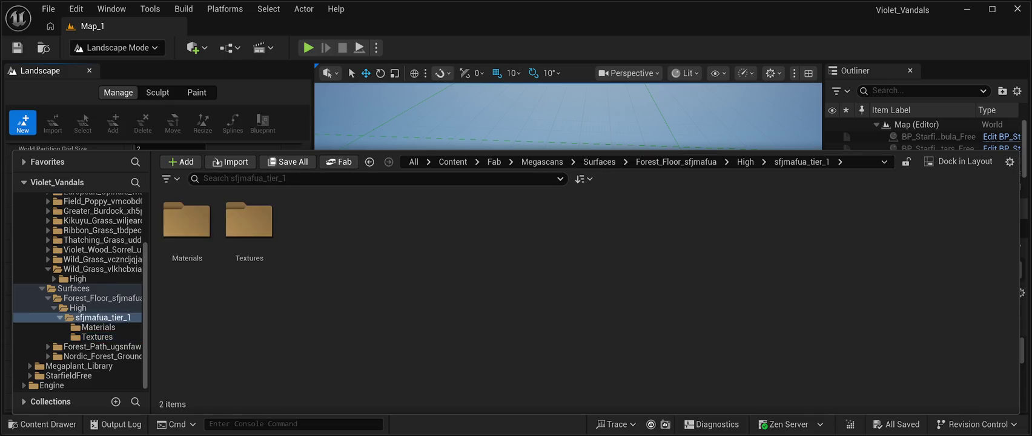
left_click(745, 162)
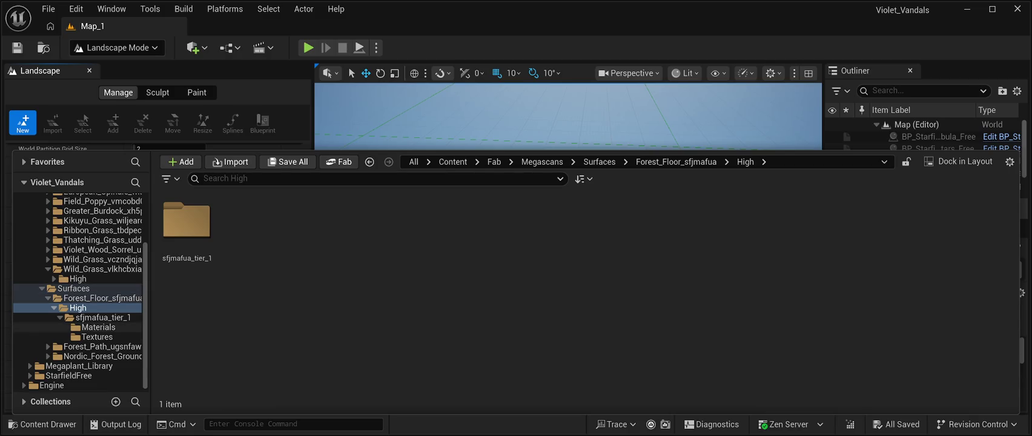
left_click(98, 327)
left_click(97, 336)
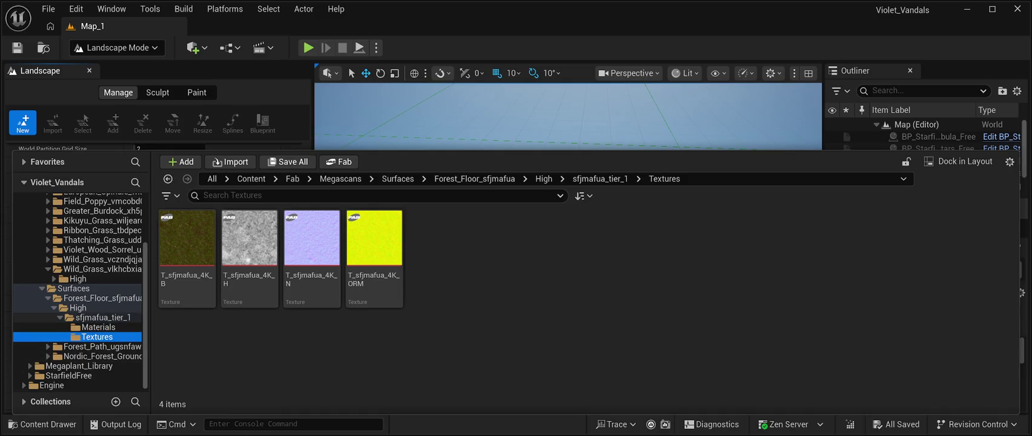
left_click(99, 298)
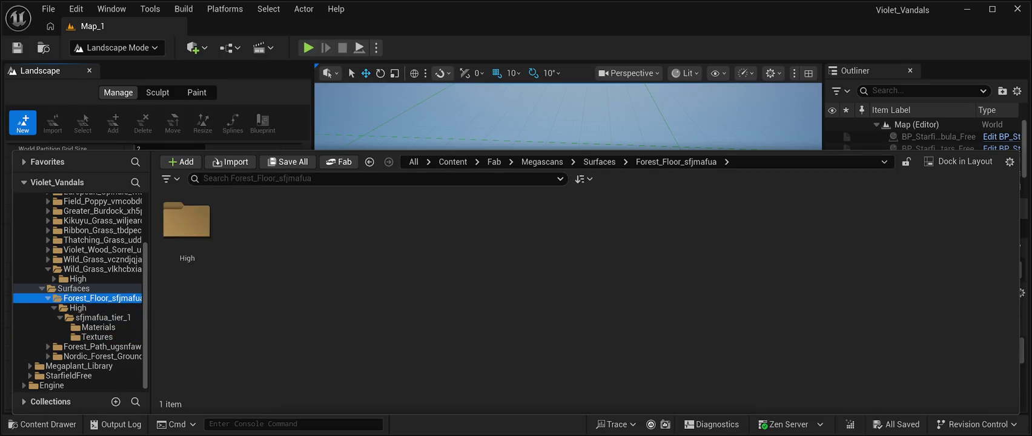
Find the MI_xiekec0 material in the Nordic forest ground Materials folder, then close the Content Drawer
left_click(73, 288)
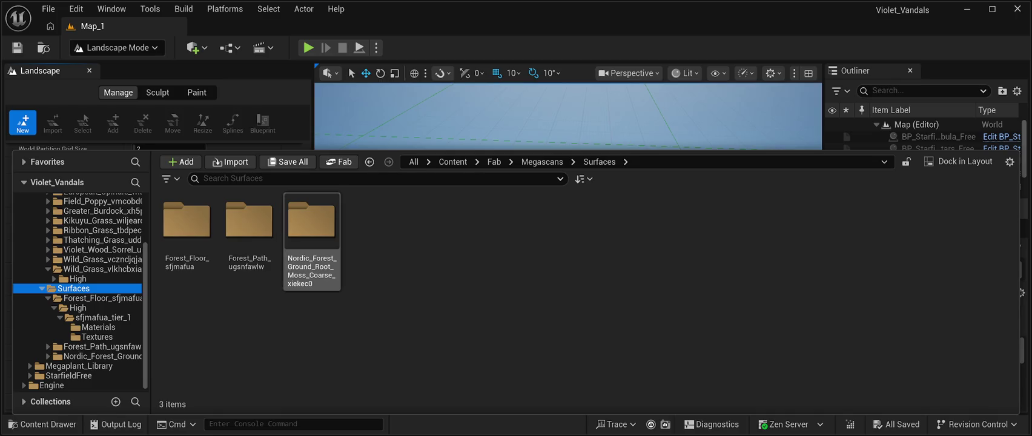
double_click(312, 241)
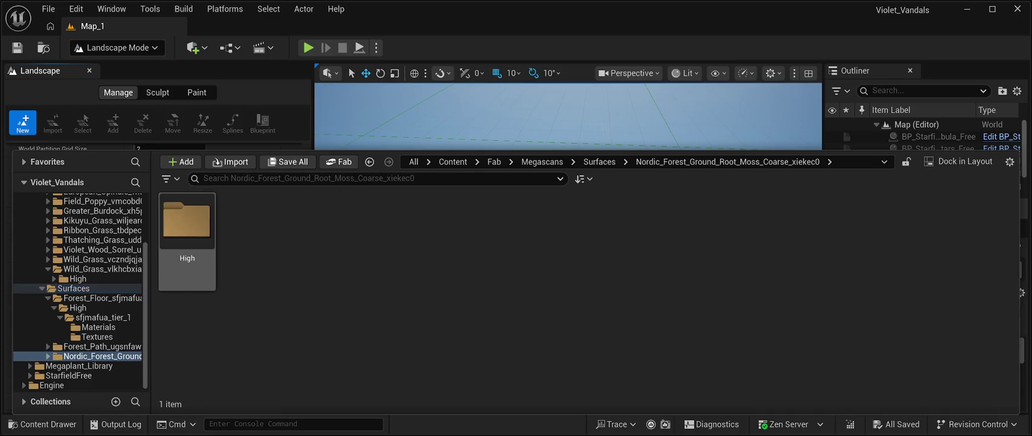
double_click(187, 226)
left_click(187, 242)
double_click(186, 240)
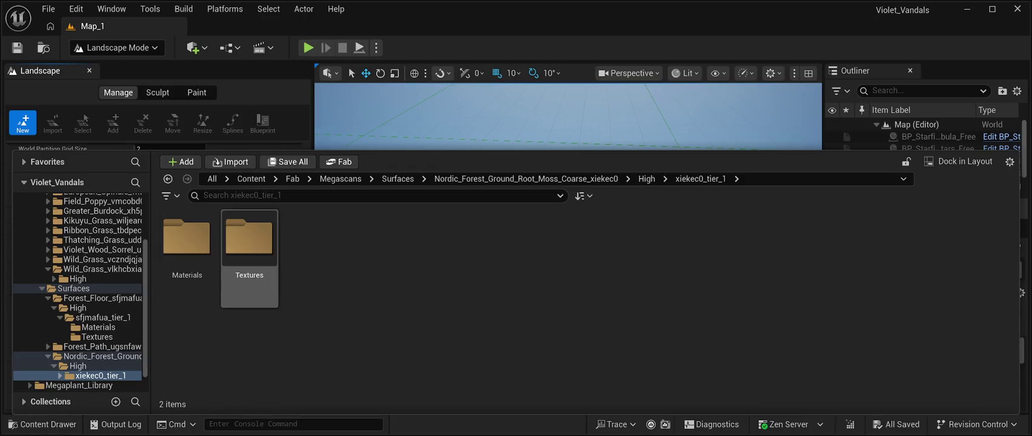
double_click(186, 239)
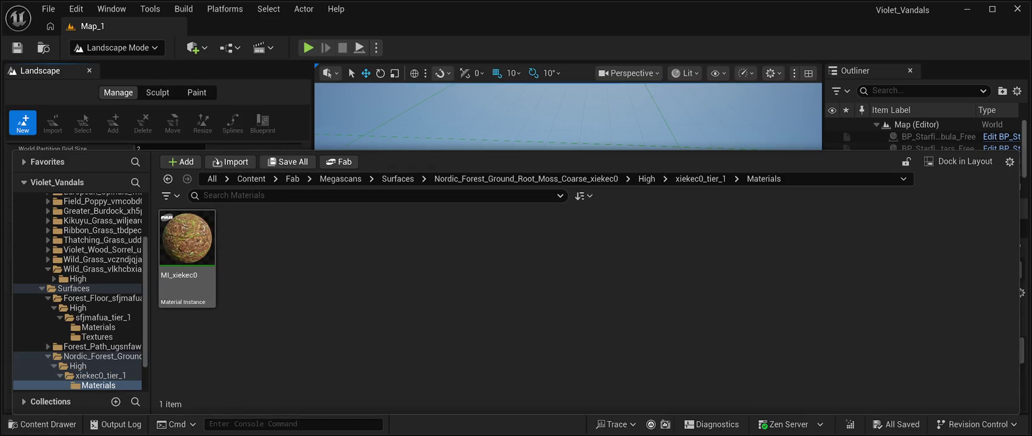
left_click(187, 242)
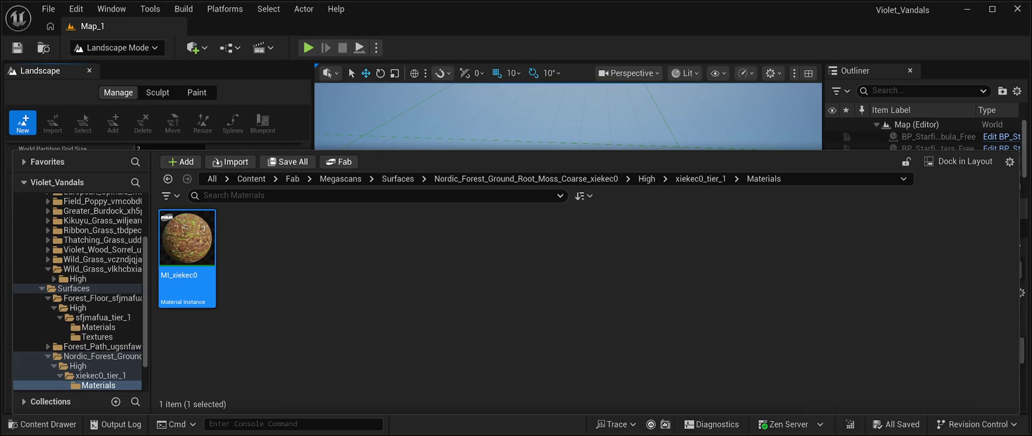
key("ctrl+space")
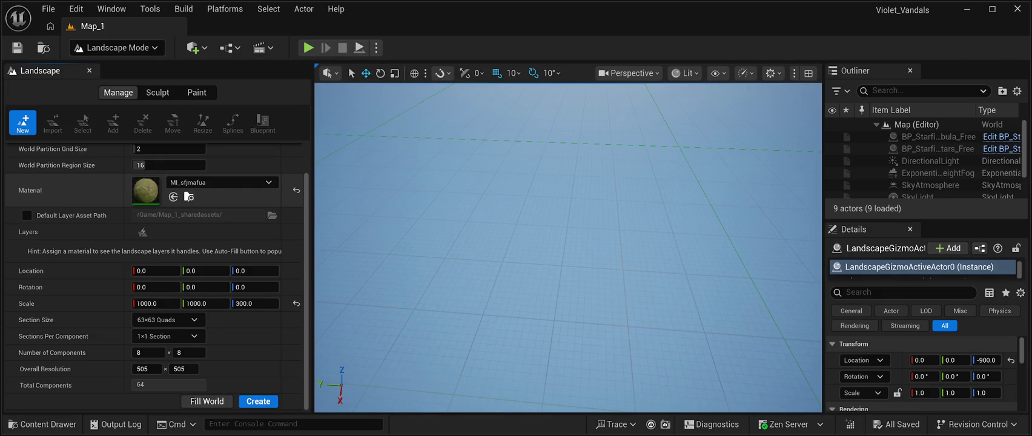
left_click(189, 197)
left_click(102, 317)
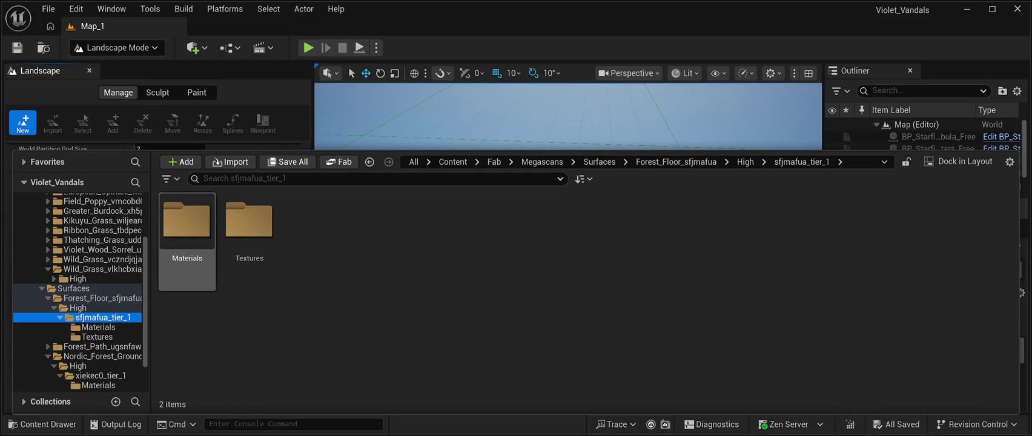
double_click(187, 230)
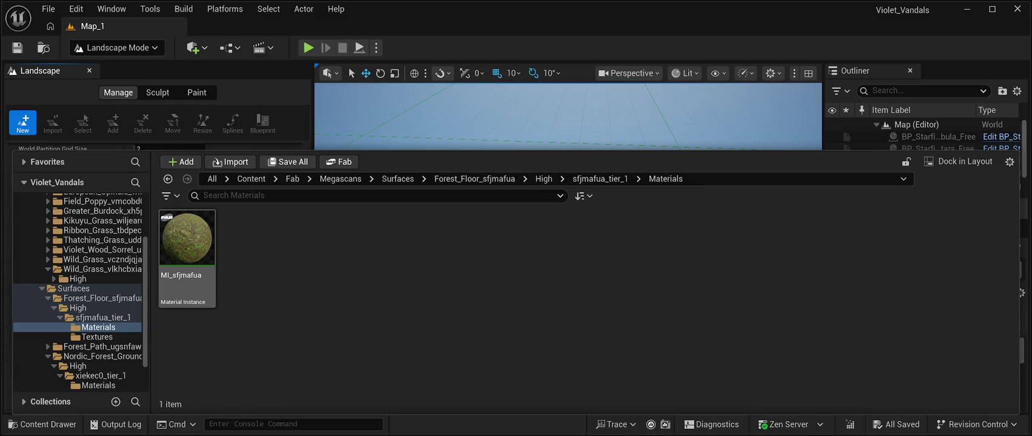
left_click(187, 239)
key("ctrl+space")
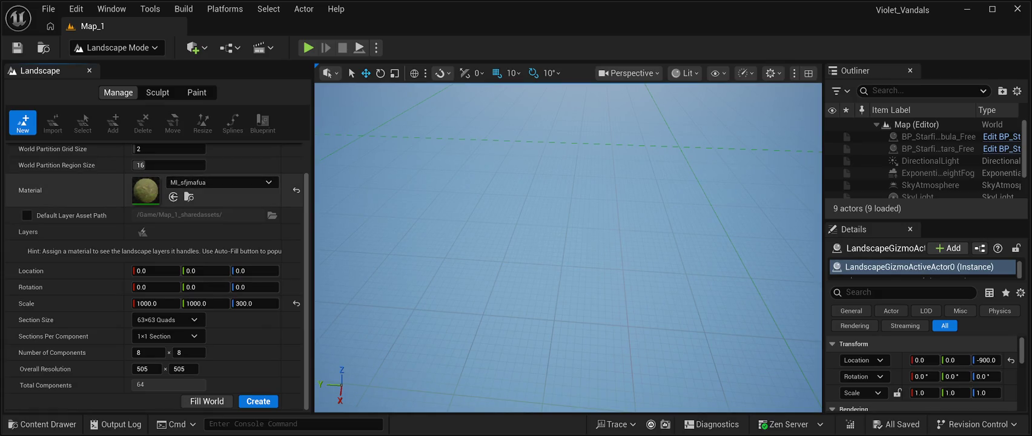
Create the 8×8-component landscape with MI_sfjmafua in Map_1 and save everything
left_click(258, 401)
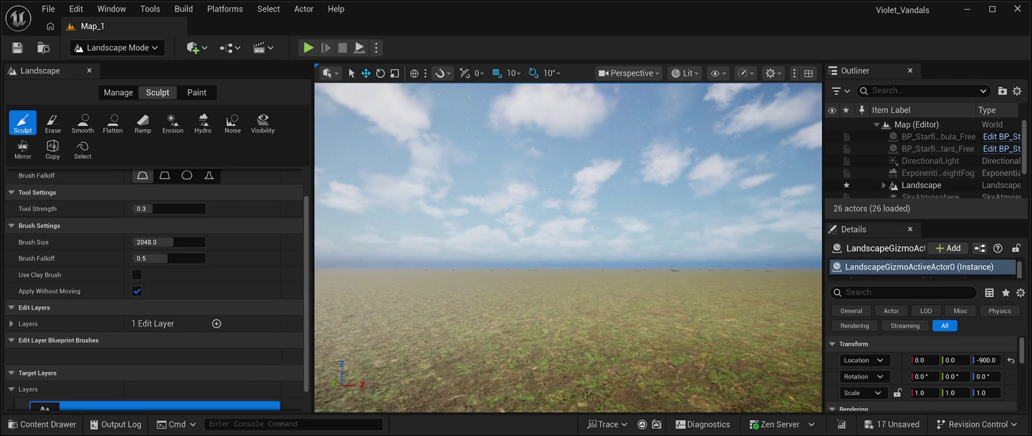
key("ctrl+s")
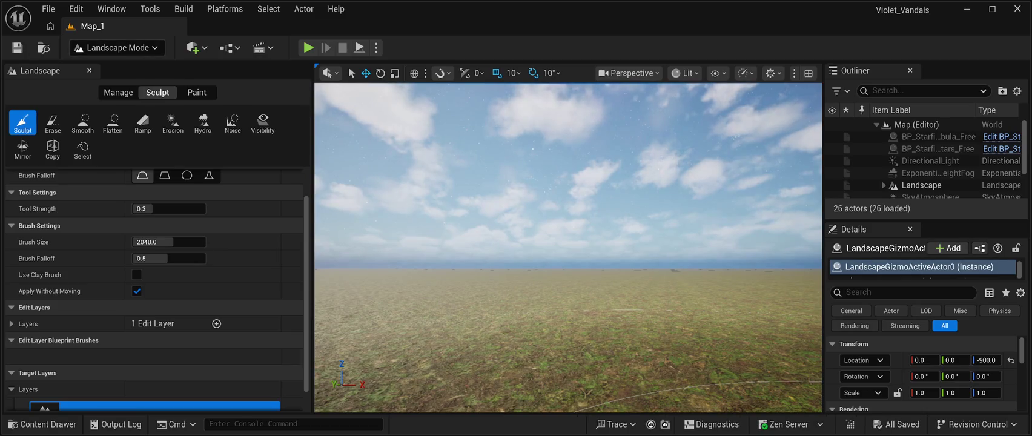
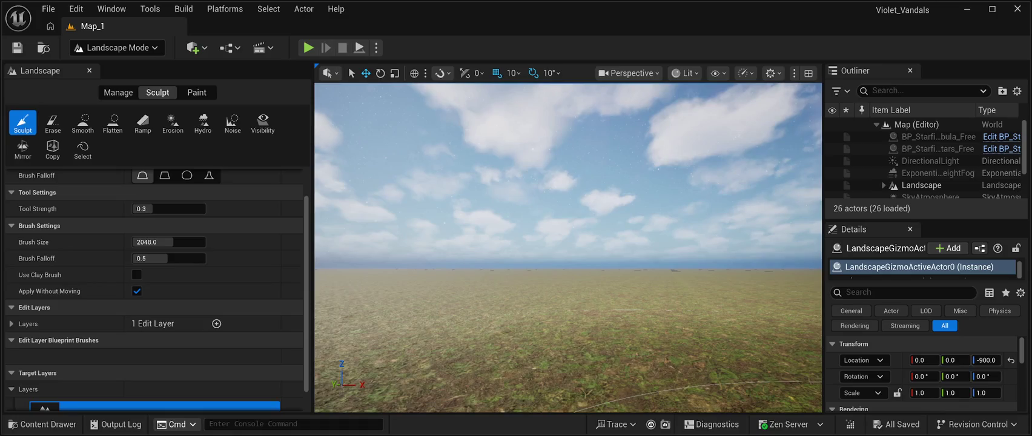
Switch to Foliage Mode's Paint tool, then return to Landscape Mode's Sculpt tool
mouse_move(568, 254)
left_mouse_down()
mouse_move(568, 170)
mouse_move(567, 254)
left_mouse_up()
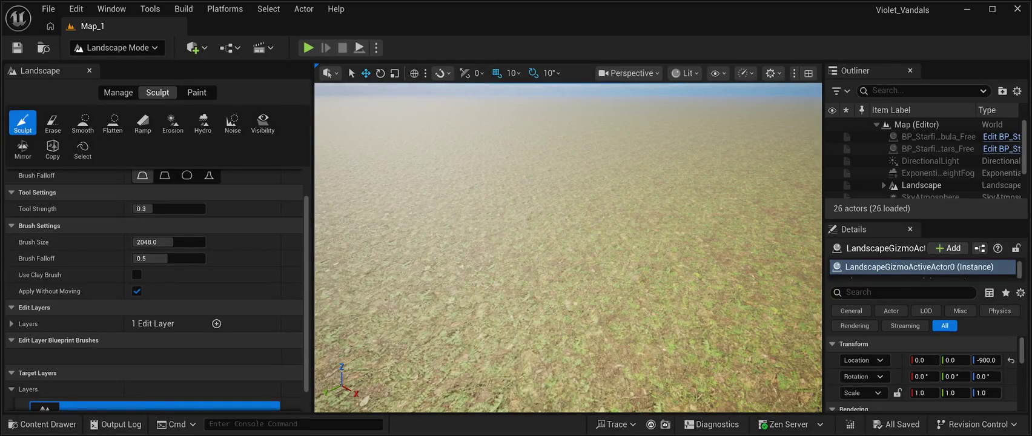
scroll(157, 289, "down", 1)
scroll(91, 254, "up", 3)
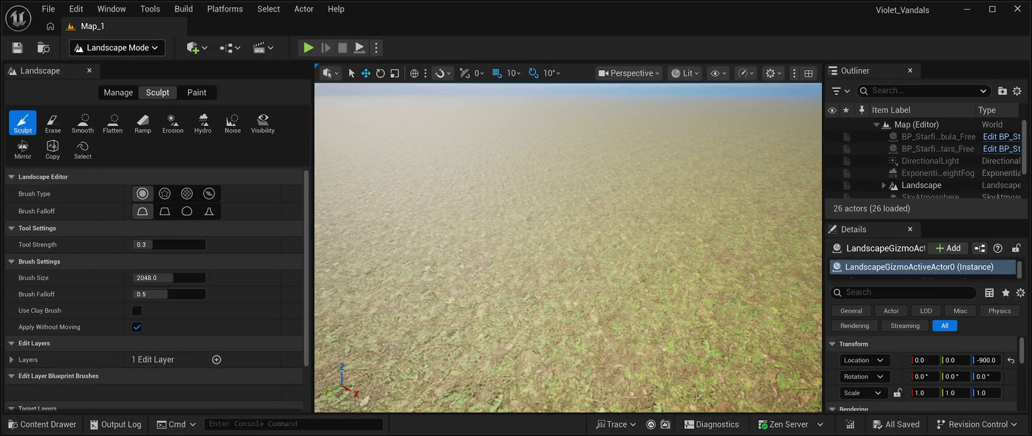
key("shift+3")
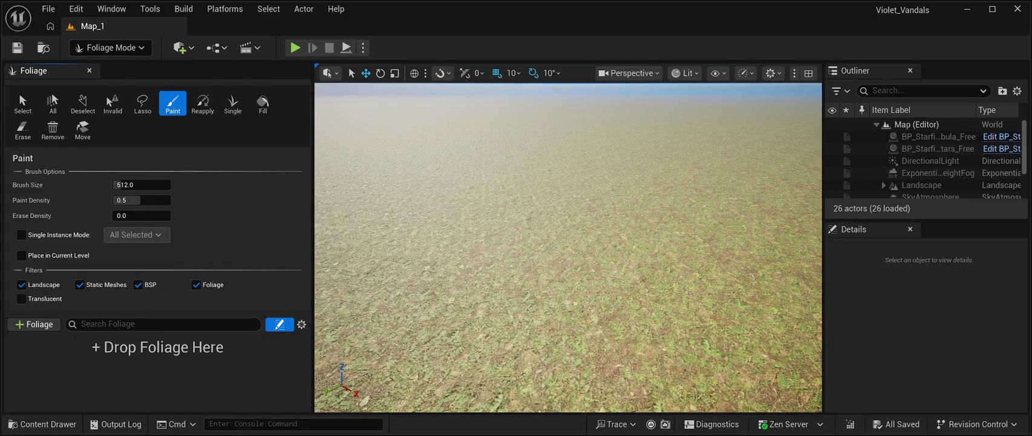
key("shift+2")
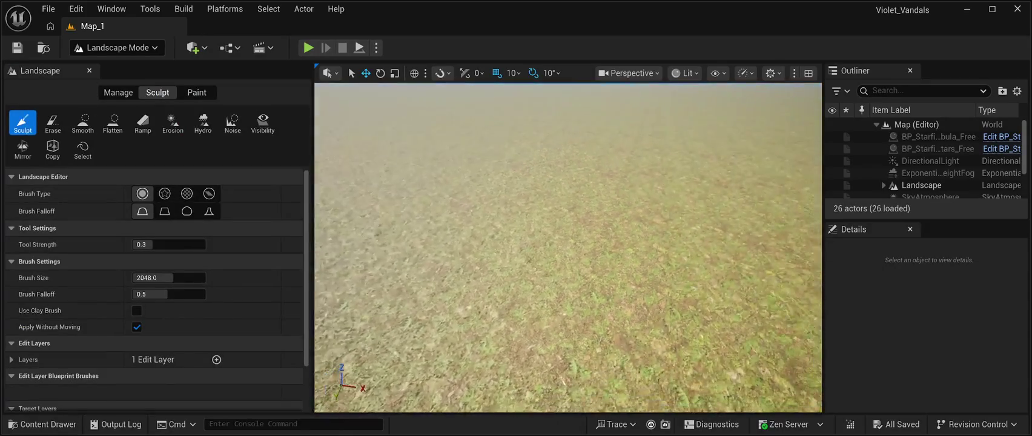
Drag the Sculpt brush to raise a mound in the terrain, then return to Selection Mode
left_click_drag(460, 254, 388, 327)
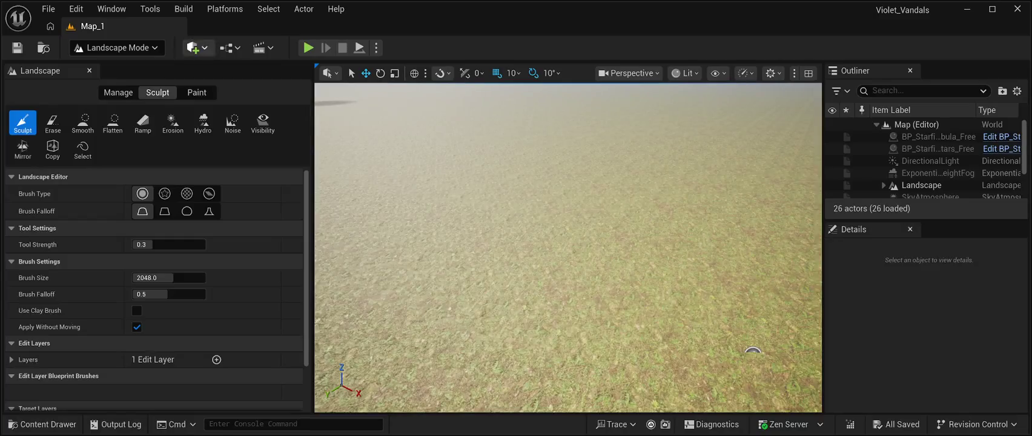
key("shift+1")
Select the Landscape actor in the Outliner and filter its Details by 'collision'
scroll(923, 160, "down", 2)
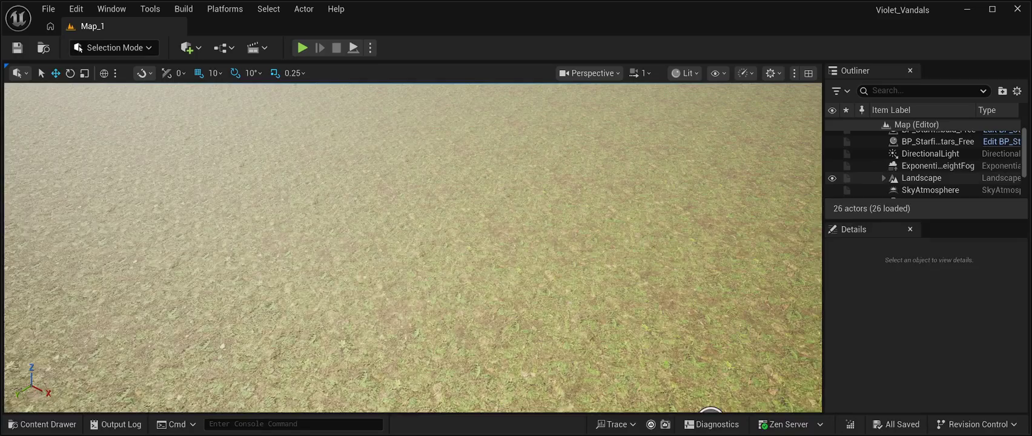
left_click(921, 177)
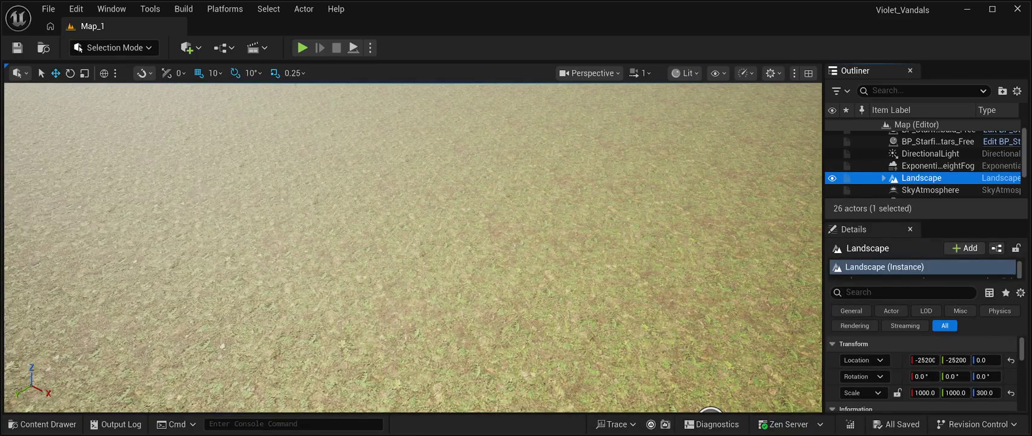
scroll(920, 376, "down", 3)
scroll(920, 369, "down", 1)
scroll(920, 375, "down", 4)
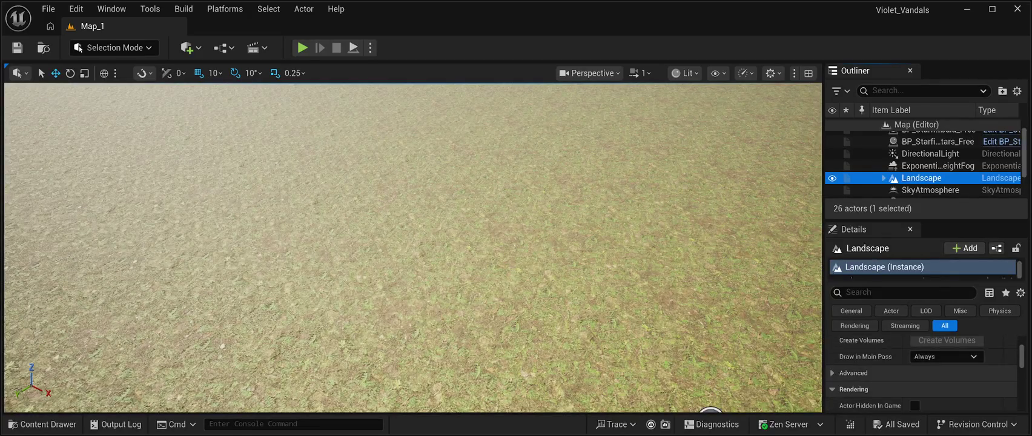
left_click(902, 292)
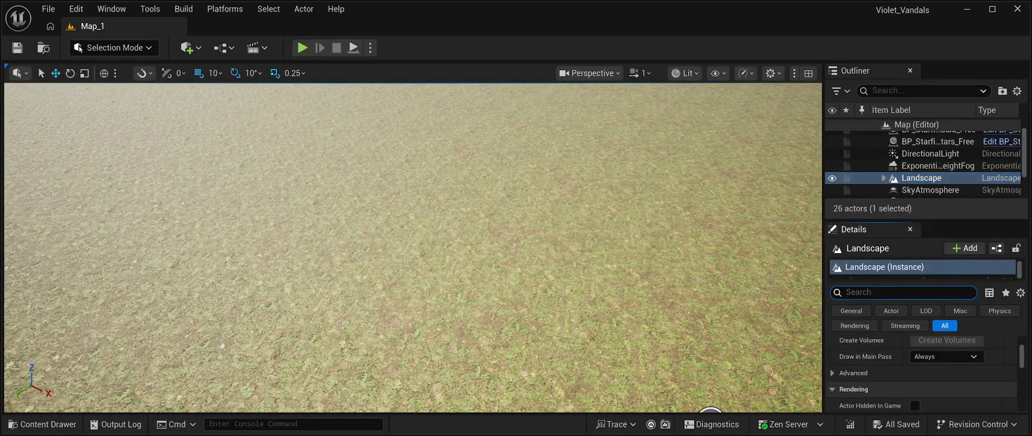
type("collision")
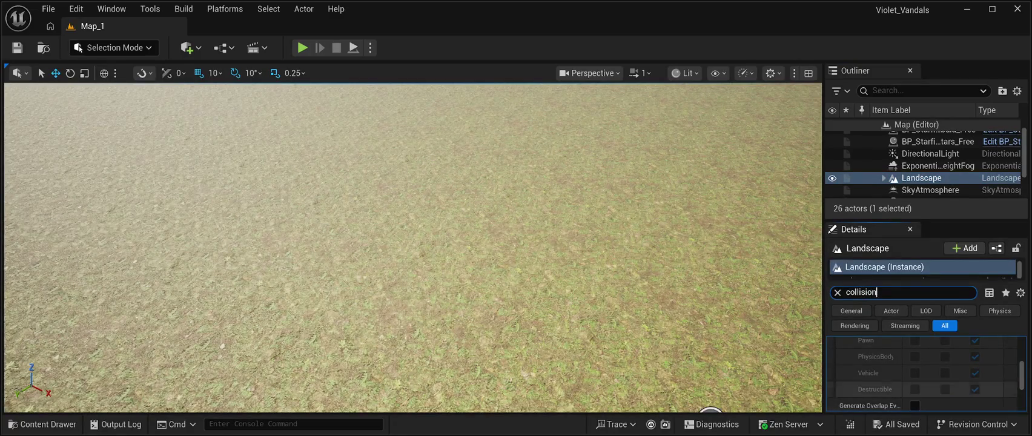
Widen the Outliner and Details panels and enable Generate Overlap Events on the Landscape
scroll(920, 372, "up", 10)
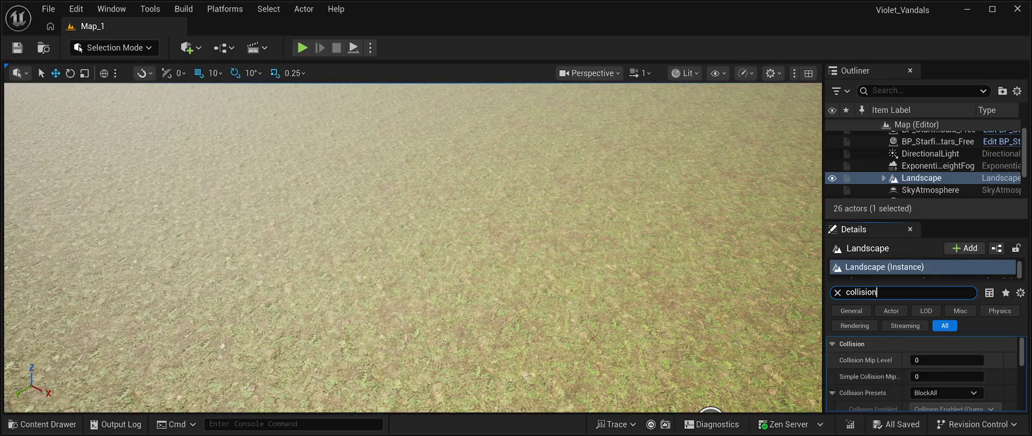
scroll(923, 372, "down", 1)
scroll(923, 372, "down", 4)
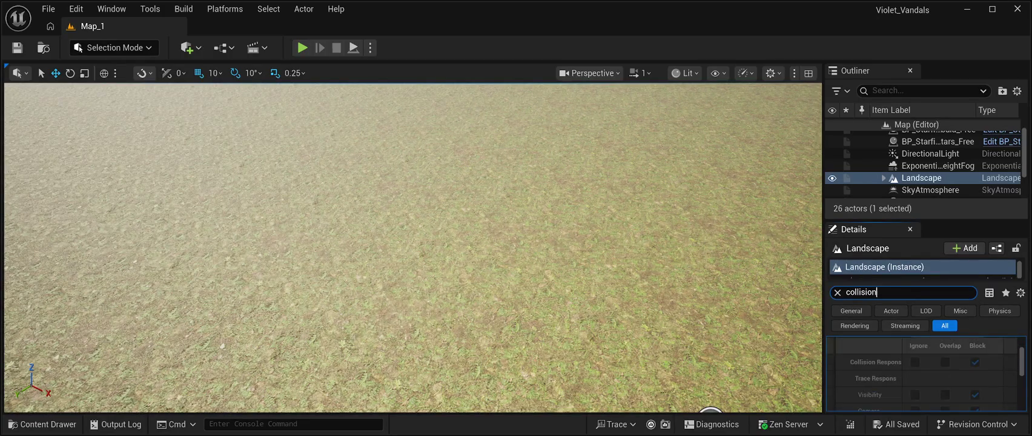
scroll(923, 372, "down", 5)
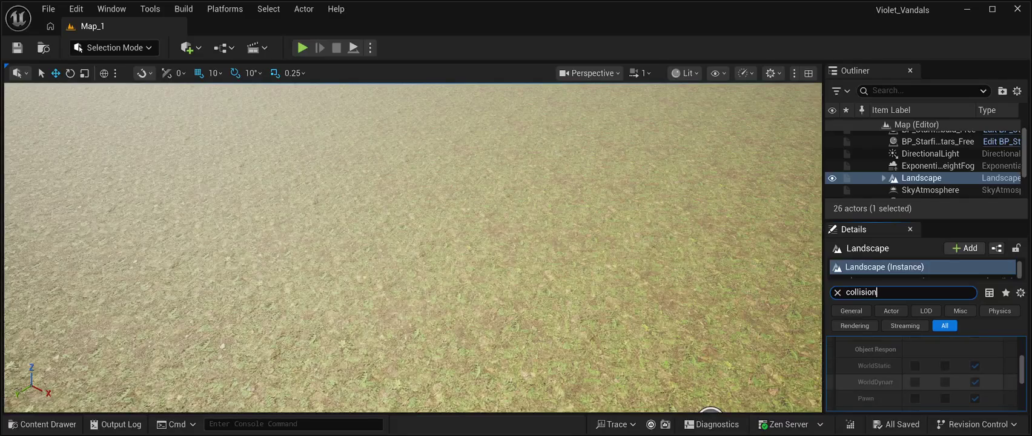
scroll(923, 372, "down", 5)
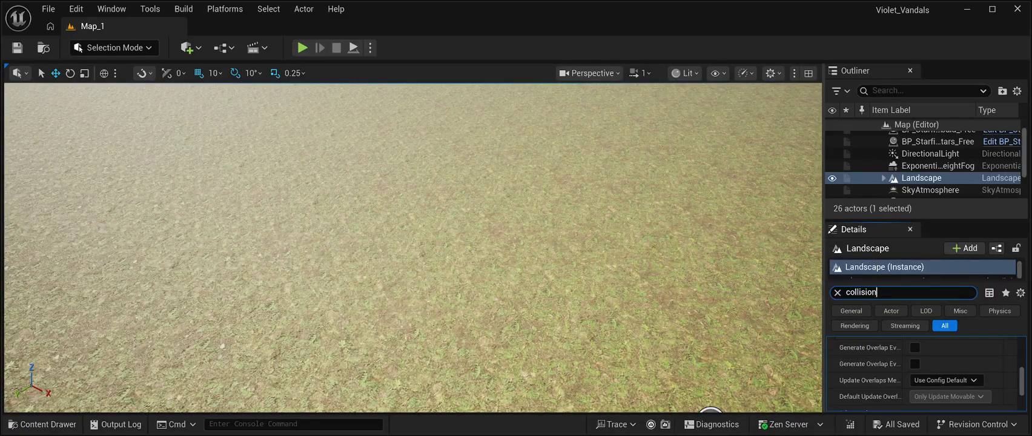
left_click_drag(824, 242, 669, 242)
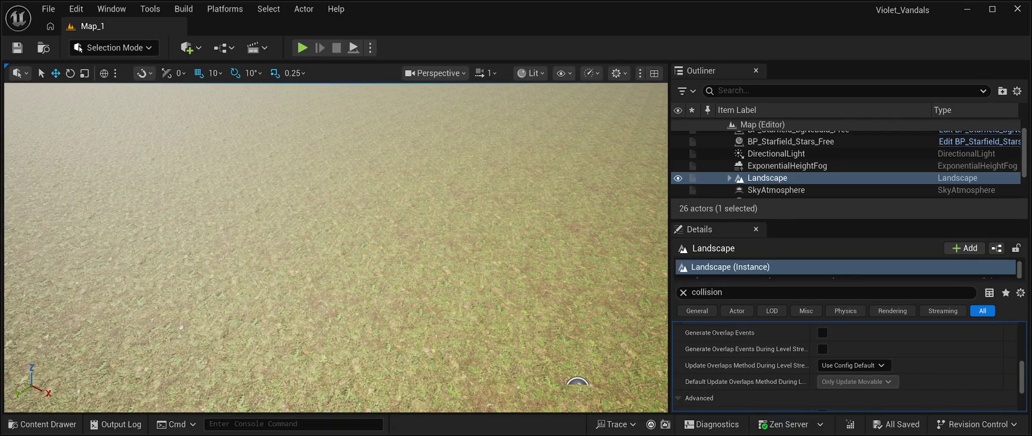
left_click(822, 332)
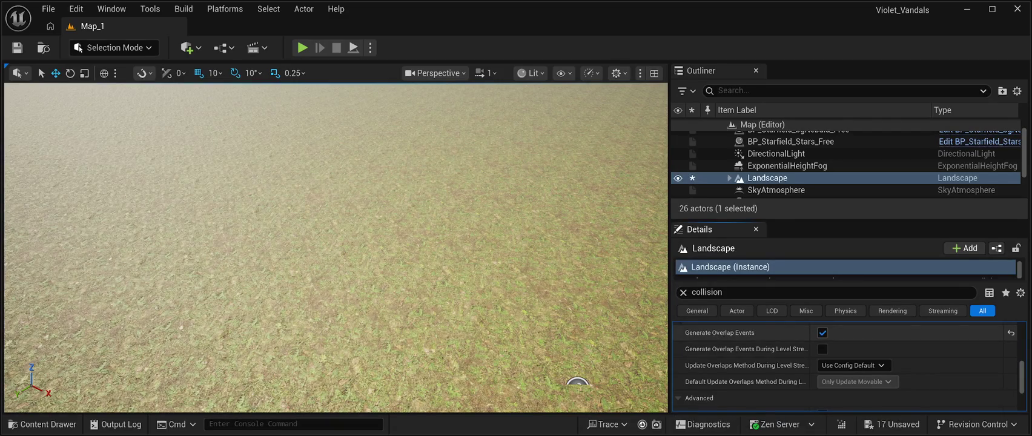
Save all changes and scroll the collision-filtered Landscape details down to the Navigation section
key("ctrl+s")
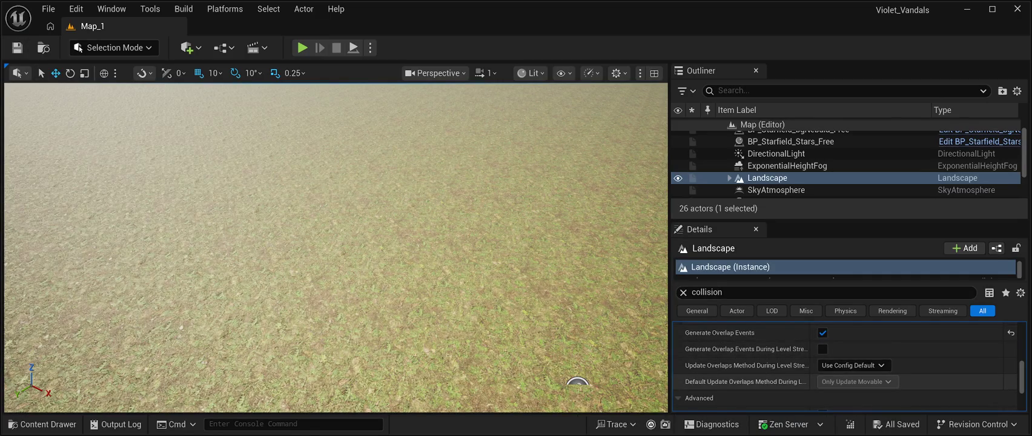
scroll(845, 363, "down", 2)
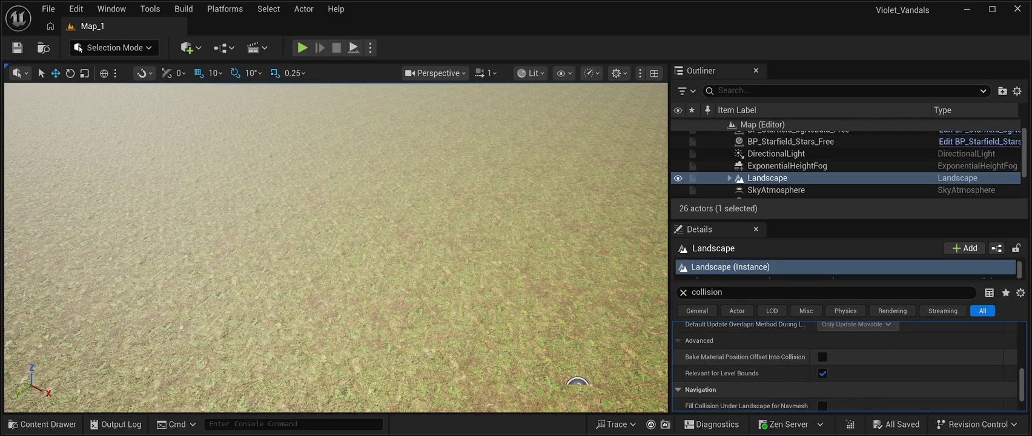
scroll(845, 363, "down", 2)
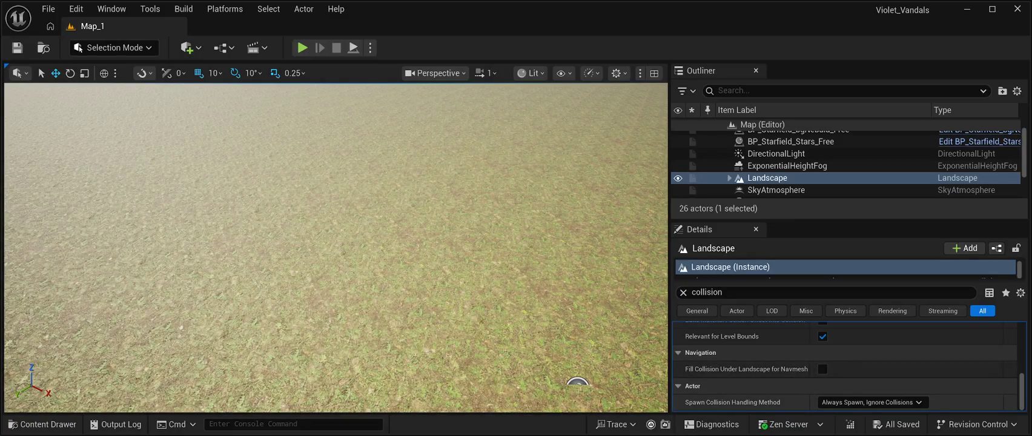
scroll(845, 366, "down", 3)
scroll(844, 367, "up", 3)
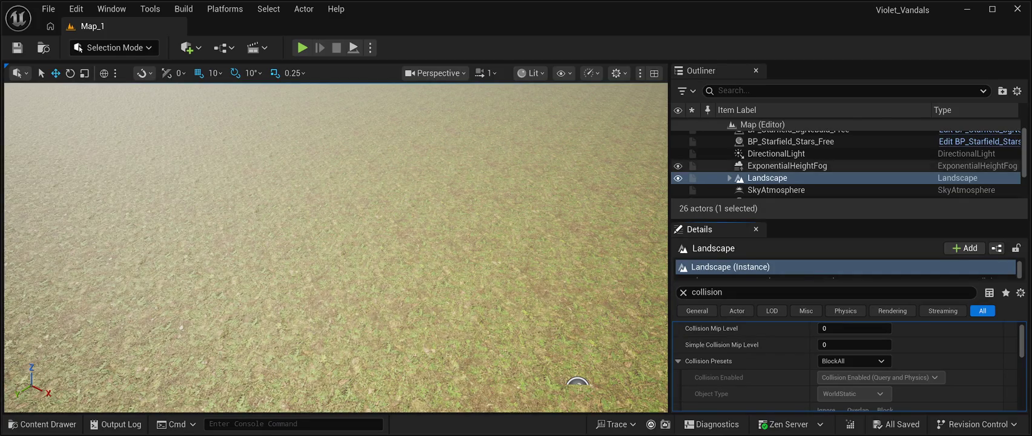
scroll(848, 366, "down", 5)
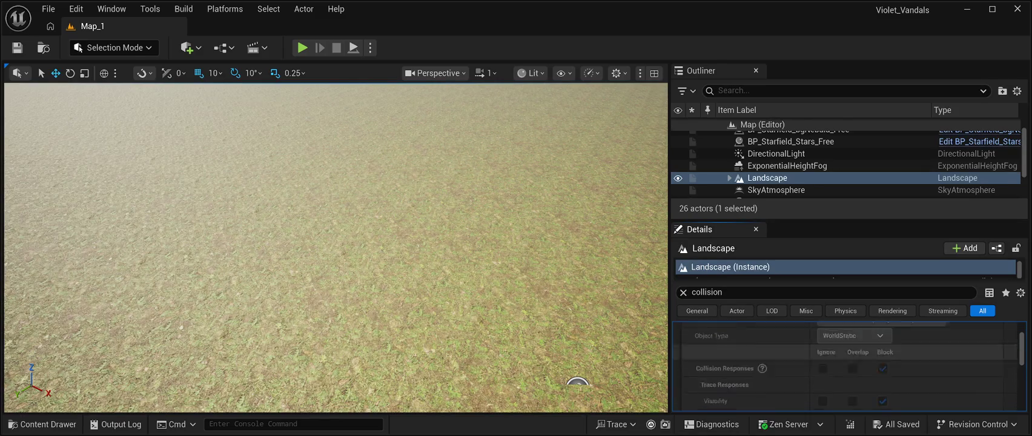
scroll(847, 366, "down", 1)
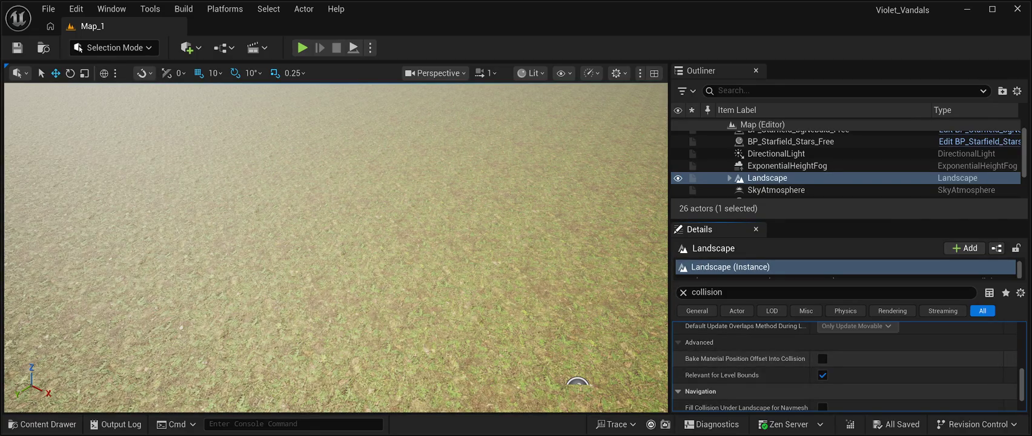
scroll(848, 366, "down", 2)
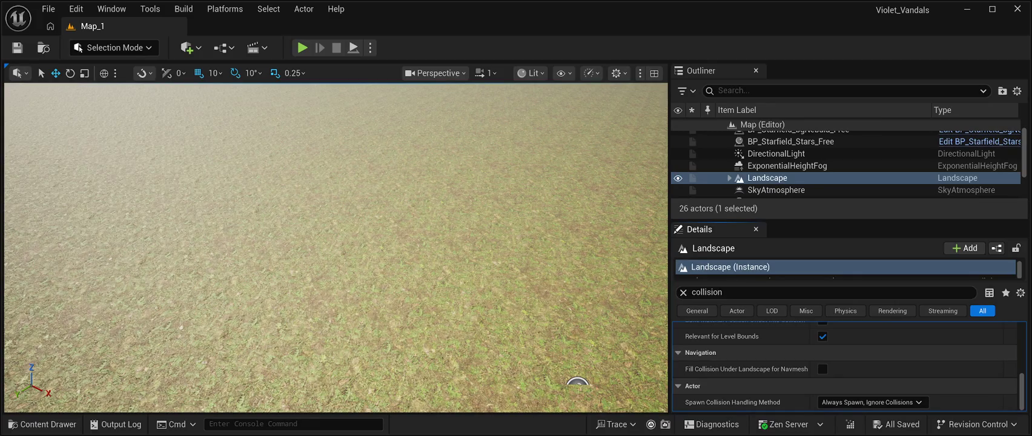
Enable Fill Collision Under Landscape for Navmesh and save the level
left_click(823, 369)
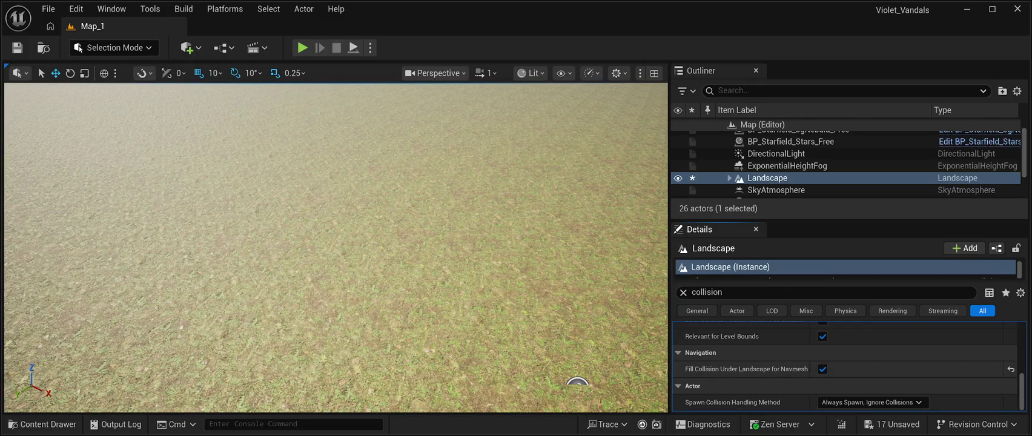
left_click(17, 48)
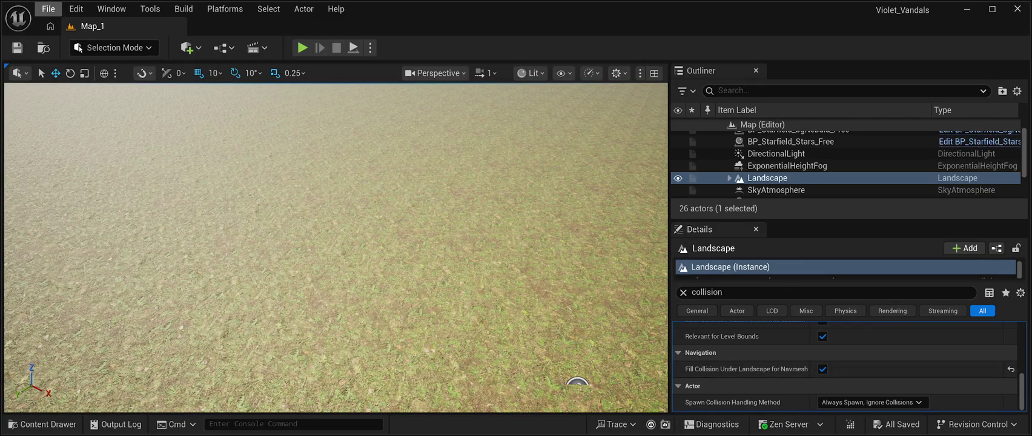
left_click(48, 8)
key("Escape")
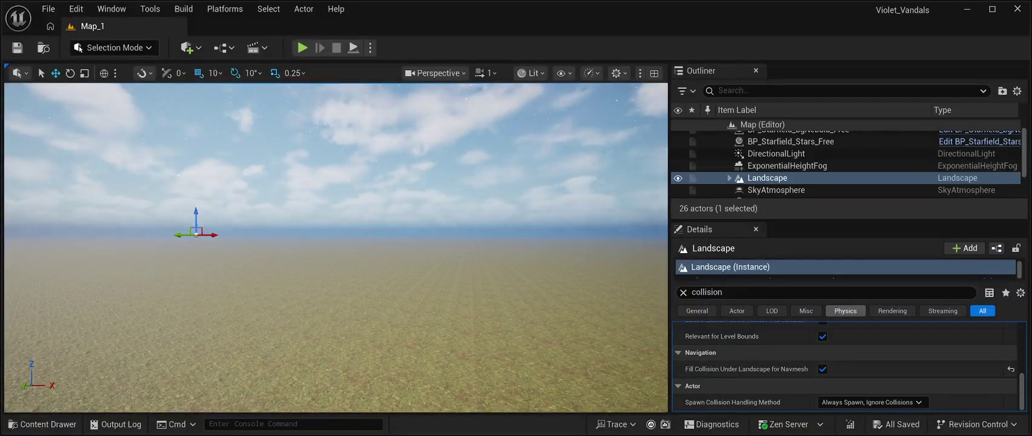
Clear the 'collision' filter so all the Landscape's properties show again
scroll(845, 363, "up", 5)
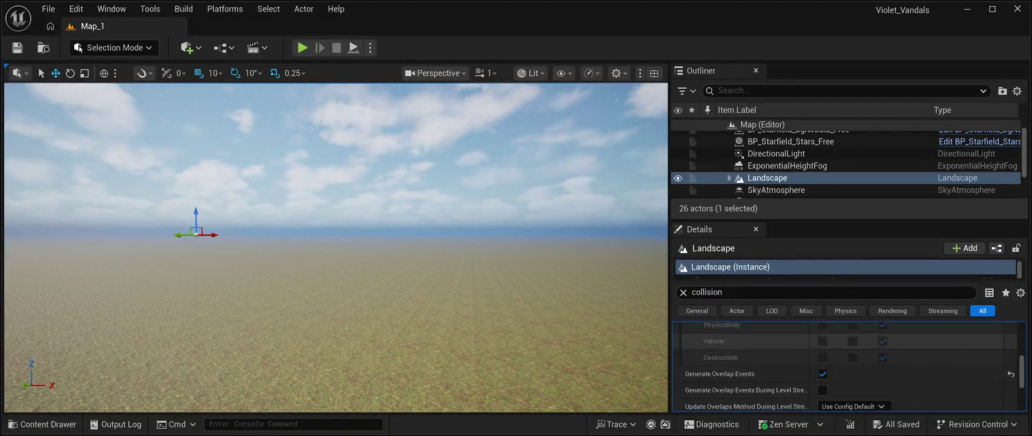
scroll(844, 363, "down", 4)
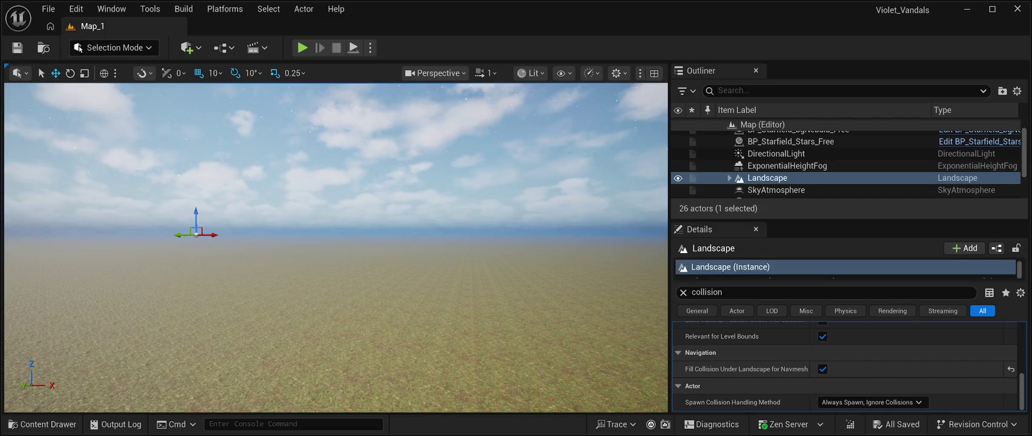
scroll(845, 363, "up", 8)
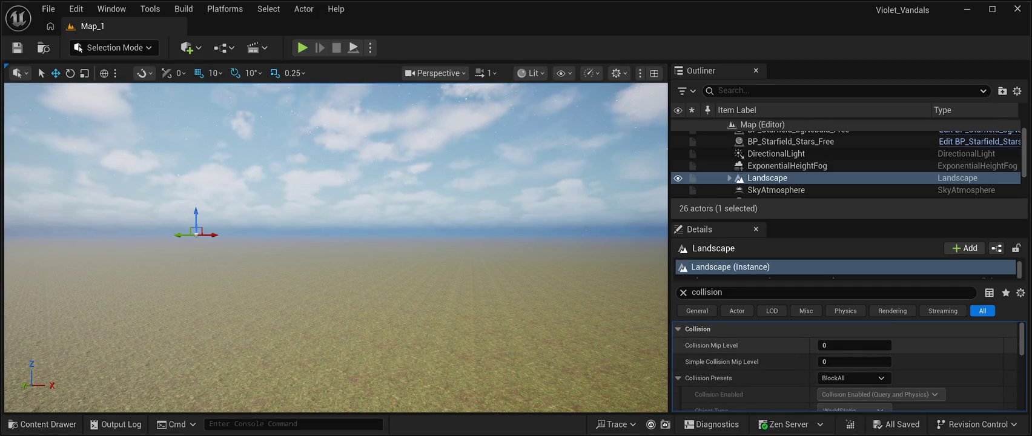
scroll(844, 363, "down", 8)
left_click(707, 292)
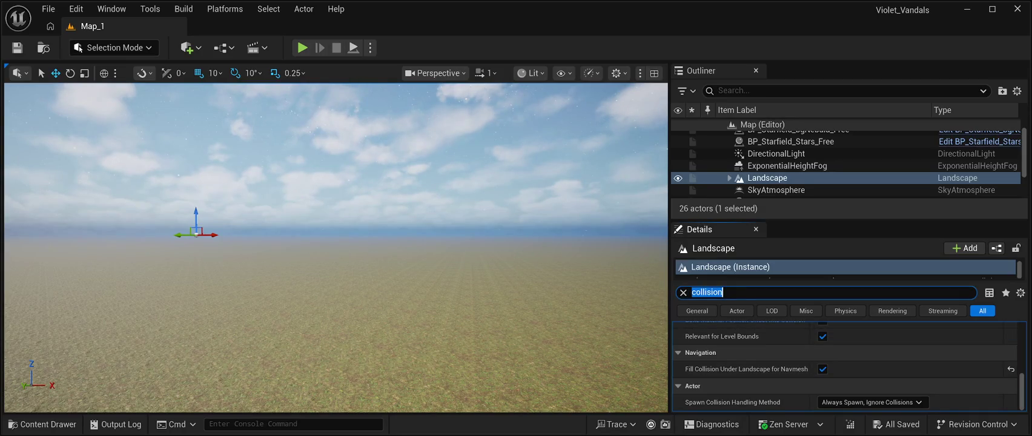
key("BackSpace")
scroll(845, 363, "up", 10)
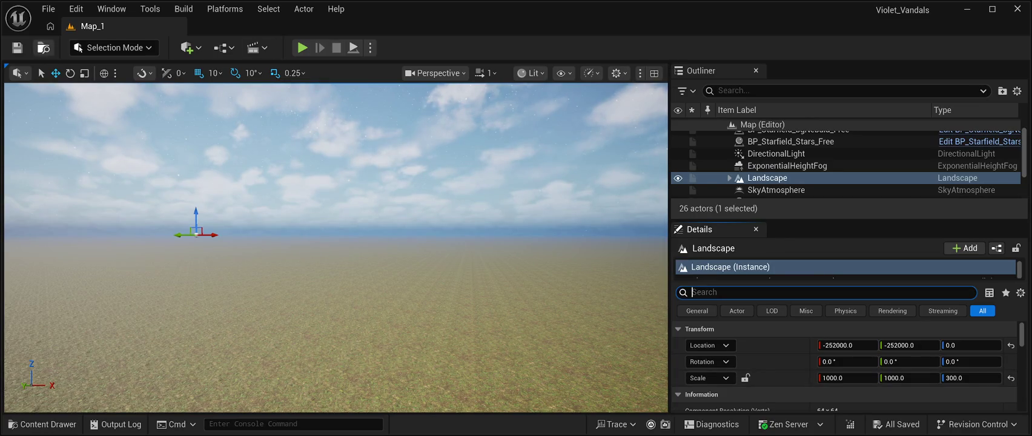
Test-play the level briefly with Alt+P, stop it, then enter Landscape Mode
key("Escape")
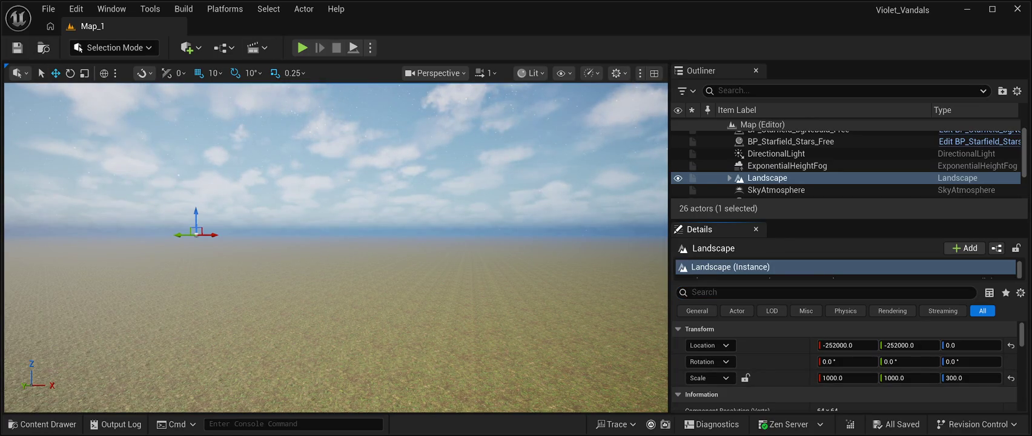
key("alt+p")
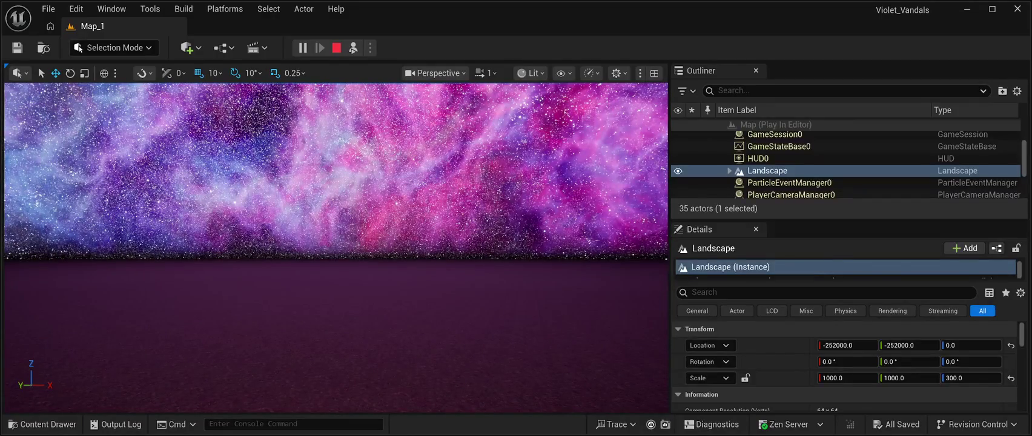
key("Escape")
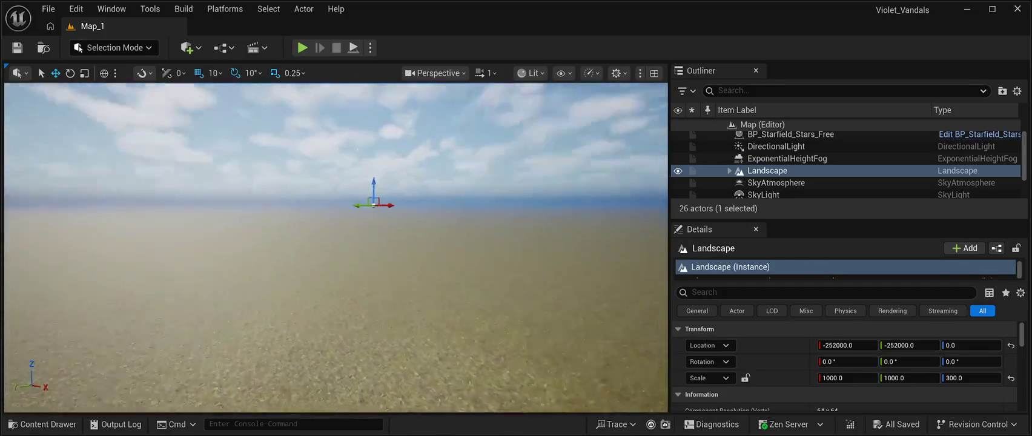
left_click_drag(638, 319, 460, 319)
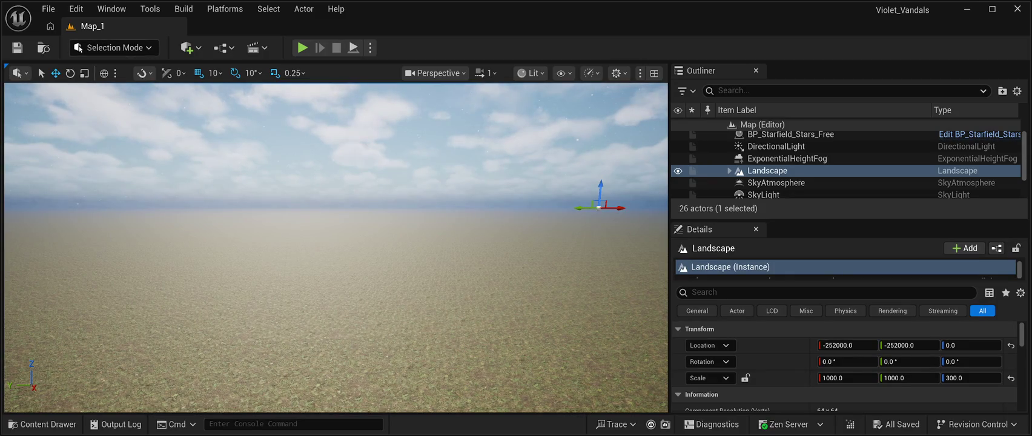
key("shift+2")
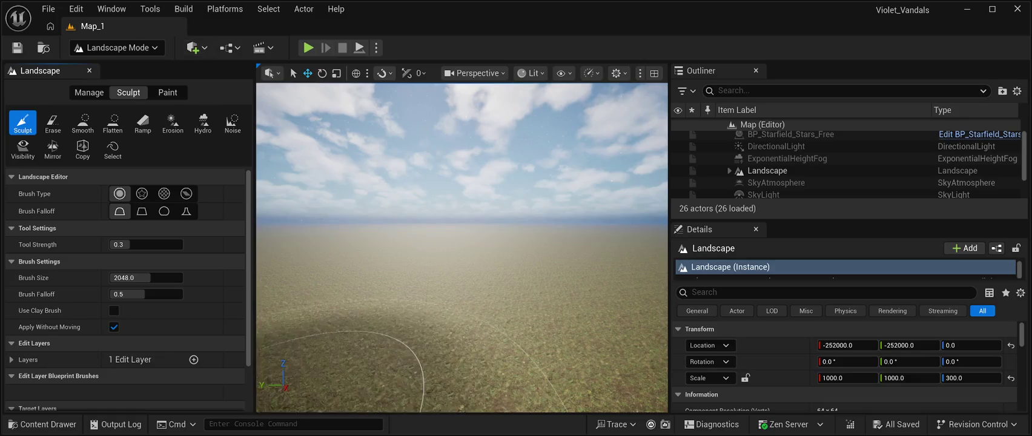
Browse the File and Edit menus, then close them without choosing anything
left_click(49, 9)
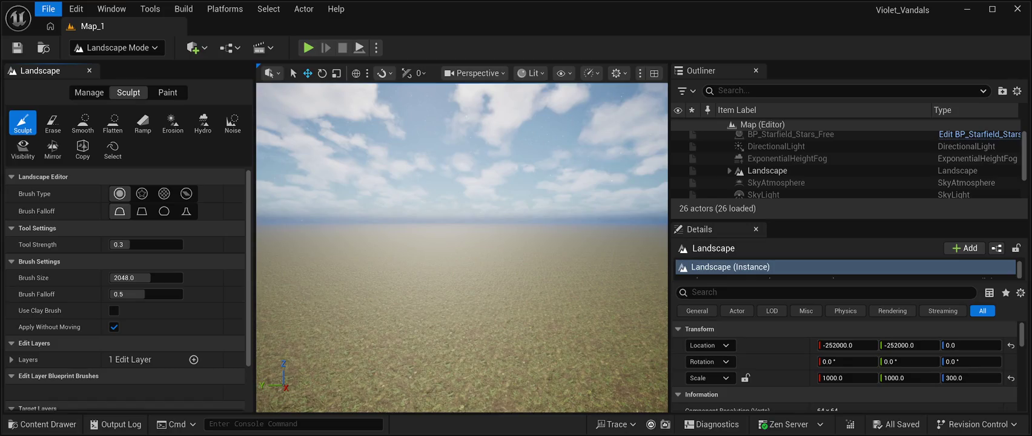
mouse_move(77, 9)
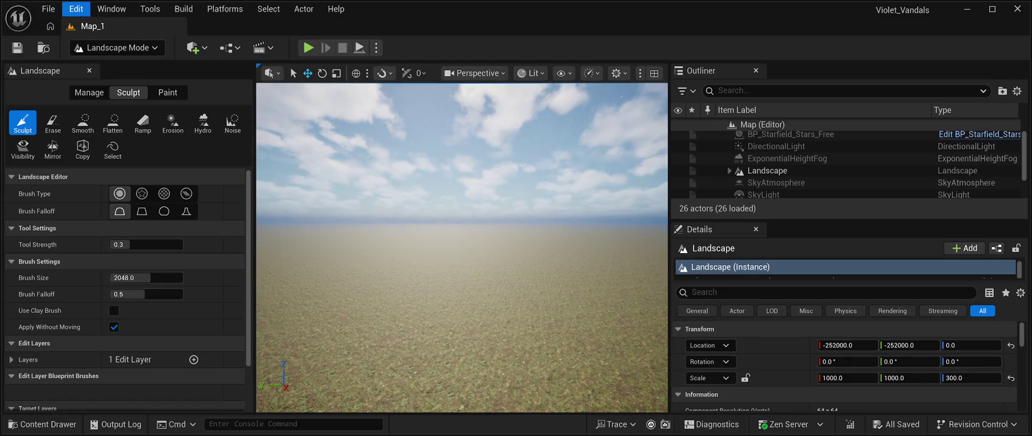
key("Escape")
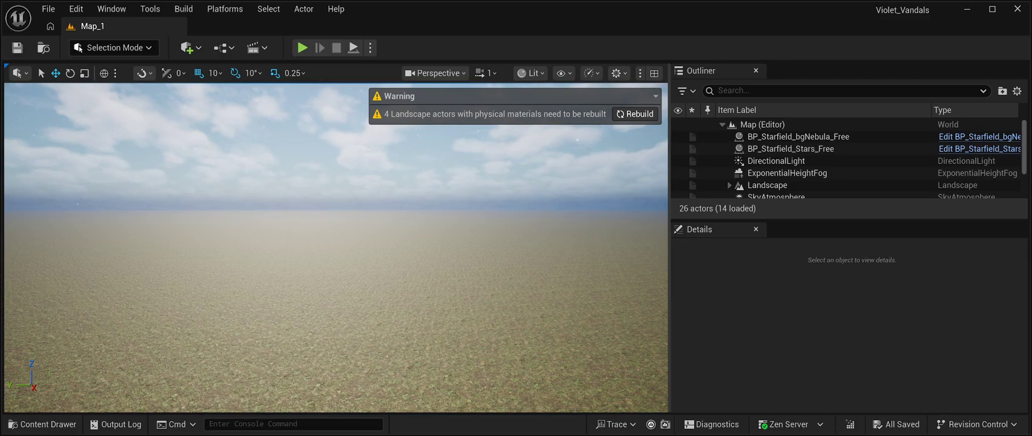
left_click(634, 114)
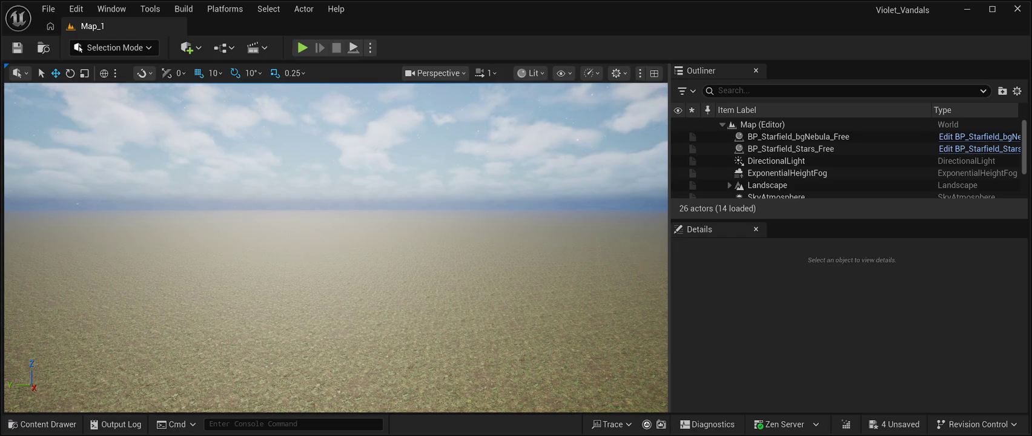
key("w")
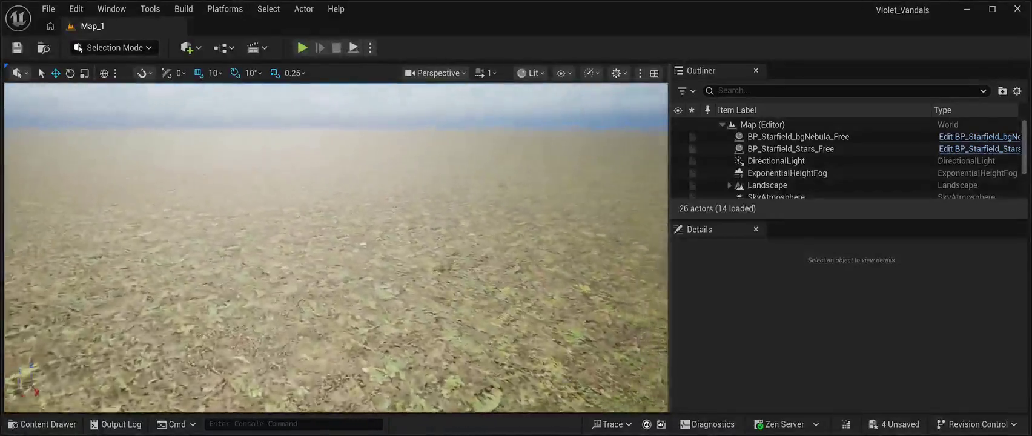
key("e")
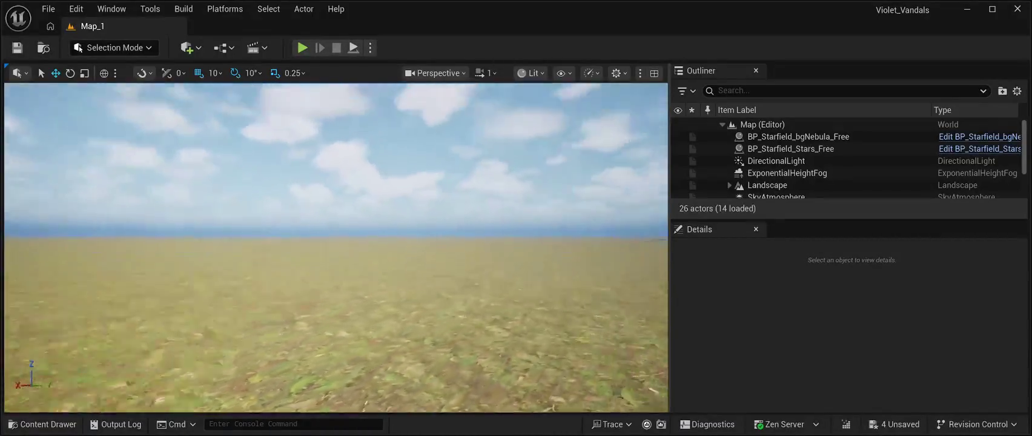
key("e")
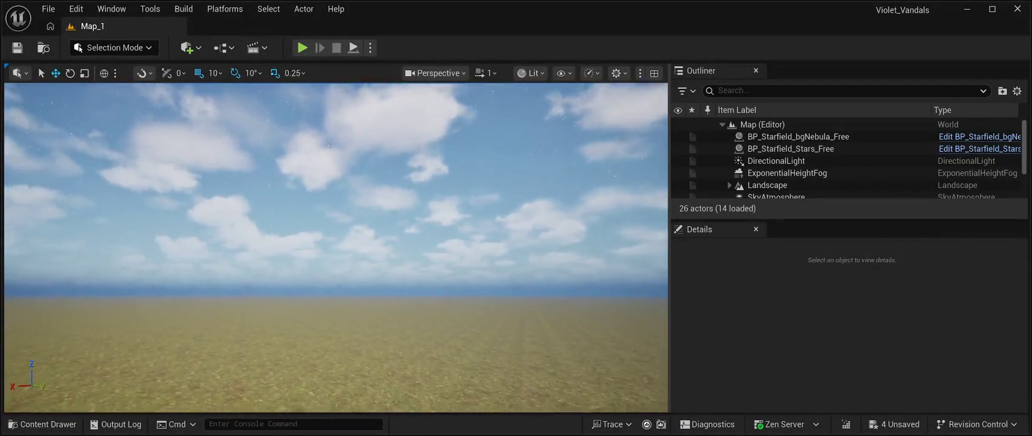
key("q")
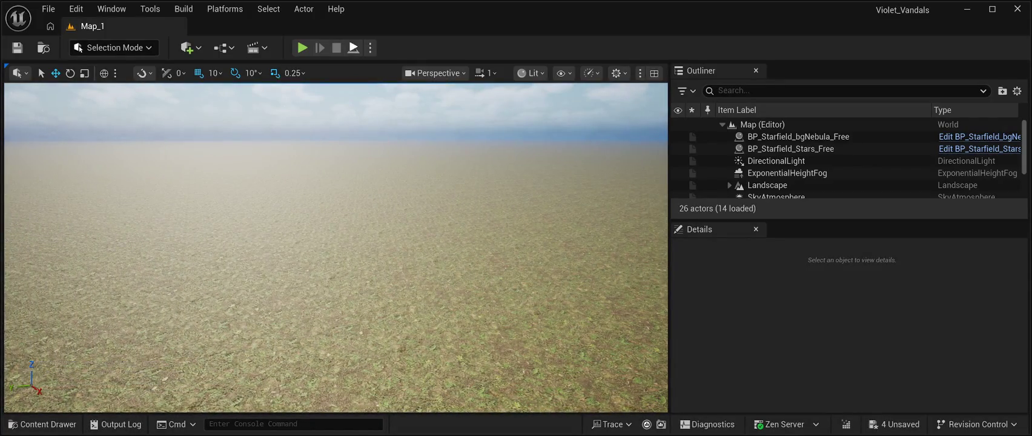
left_click(353, 48)
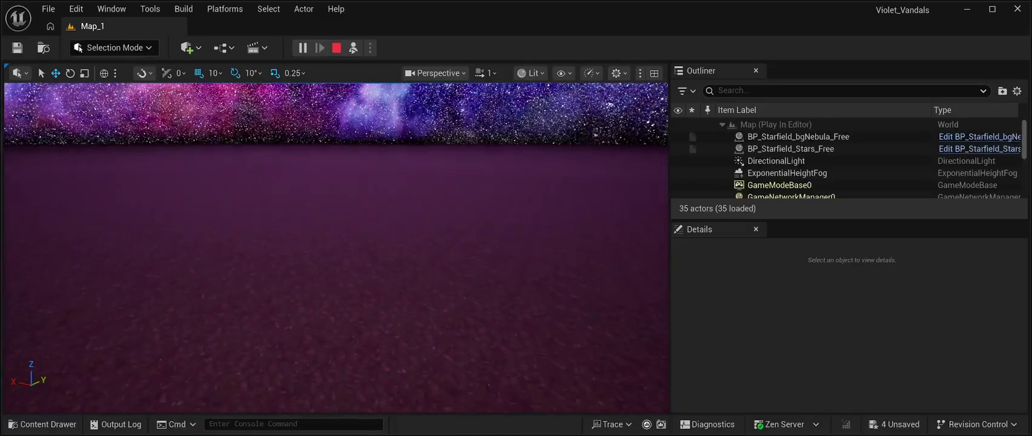
key("Escape")
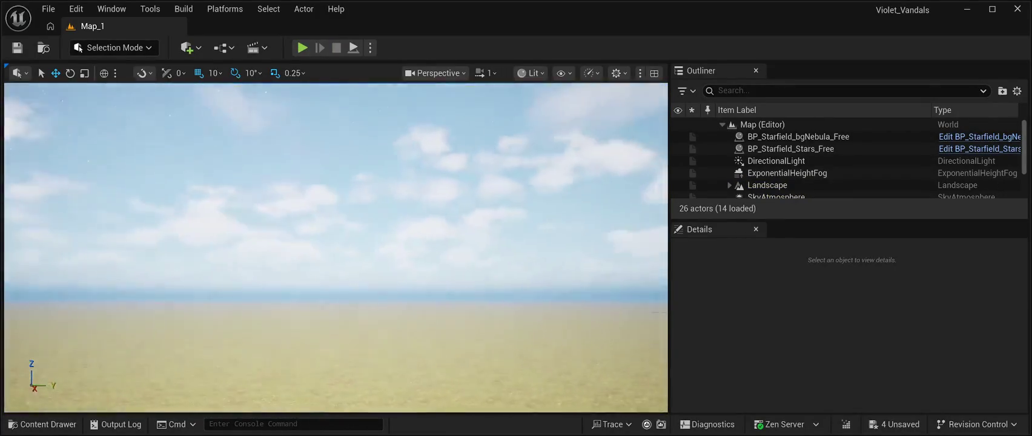
Fly the camera out to the landscape's edge over the flat grassland, then enter Landscape Mode
scroll(335, 248, "up", 3)
scroll(335, 248, "up", 2)
key("w")
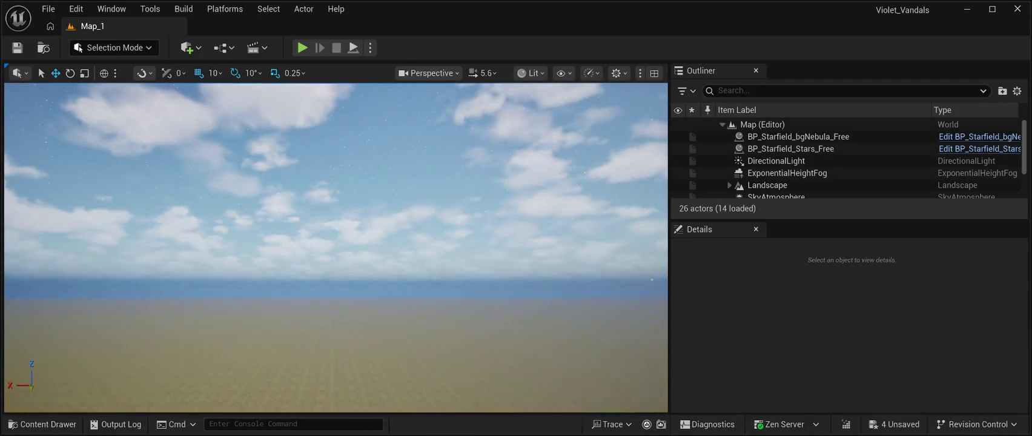
key("w")
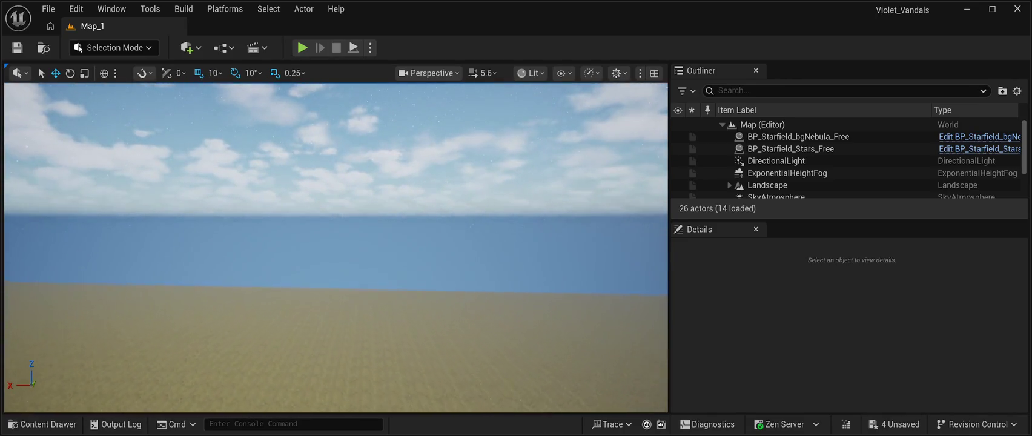
key("w")
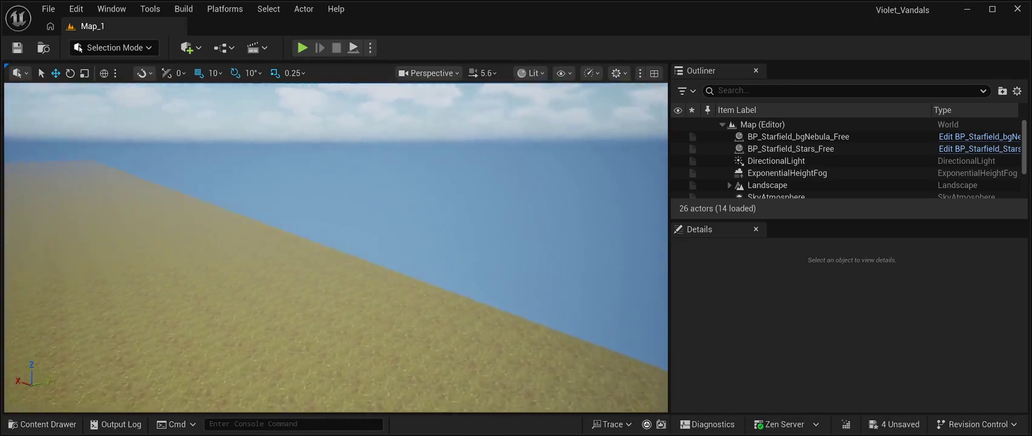
key("w")
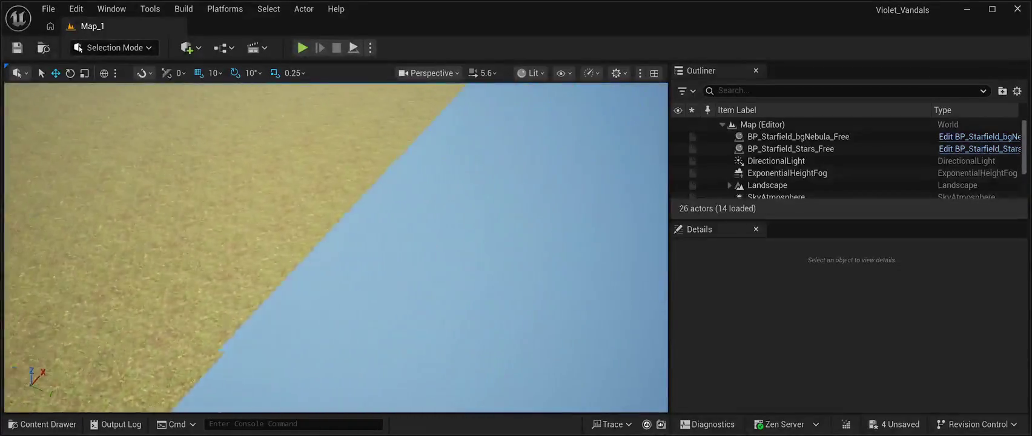
key("w")
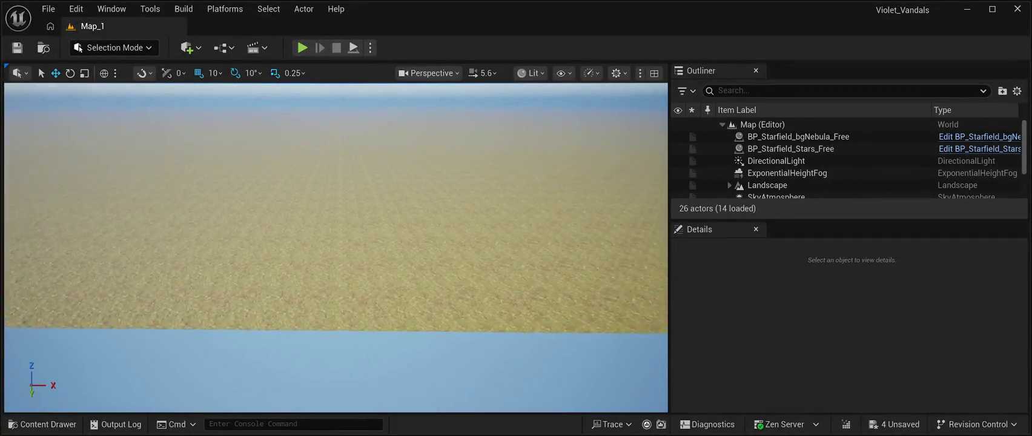
key("w")
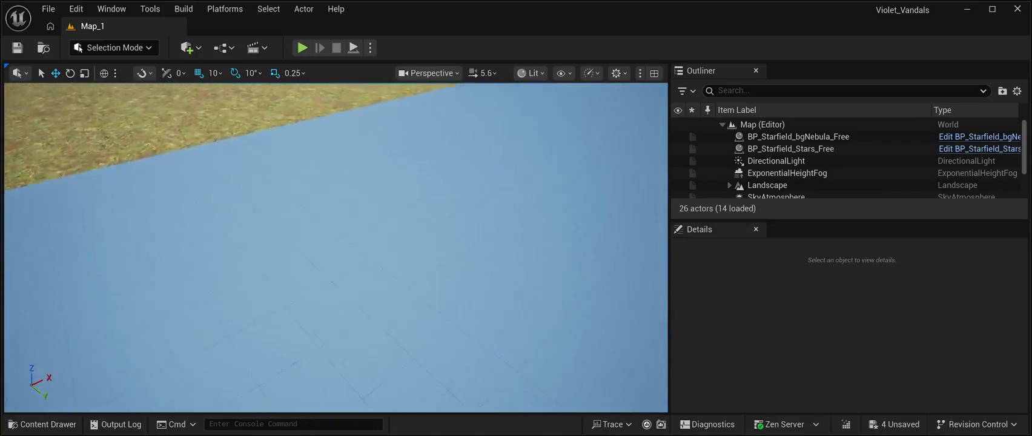
key("w")
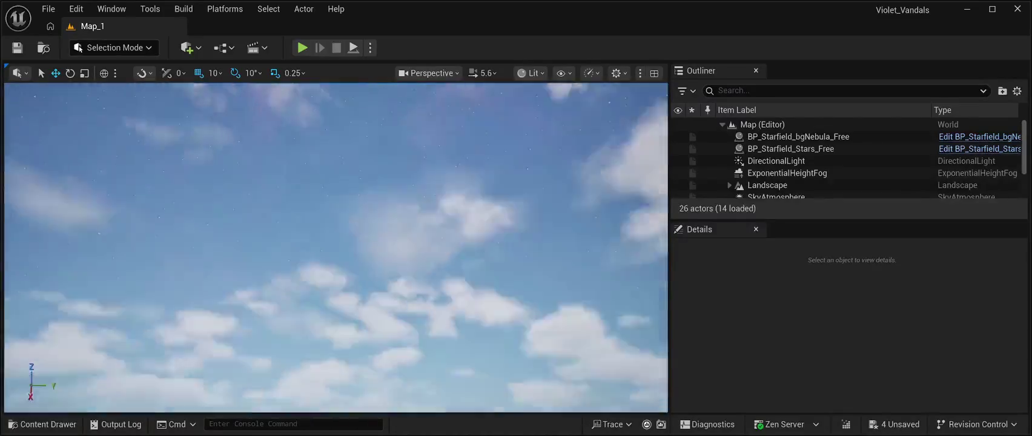
key("w")
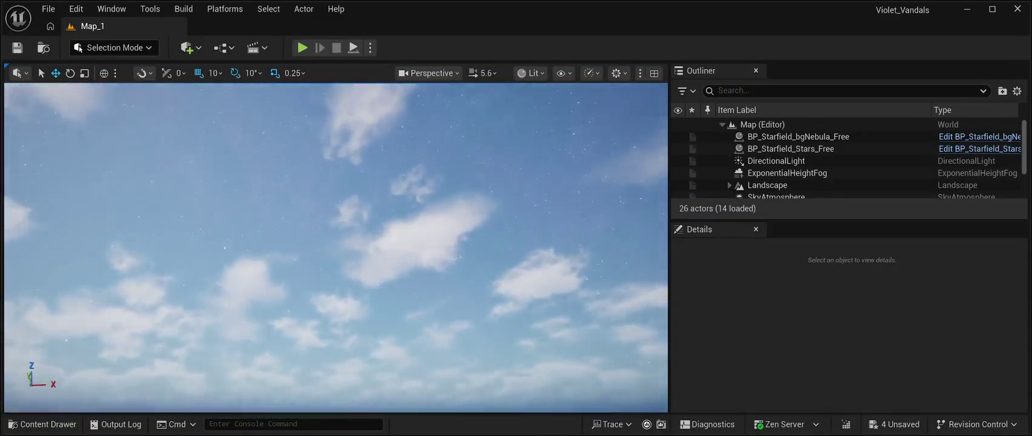
key("w")
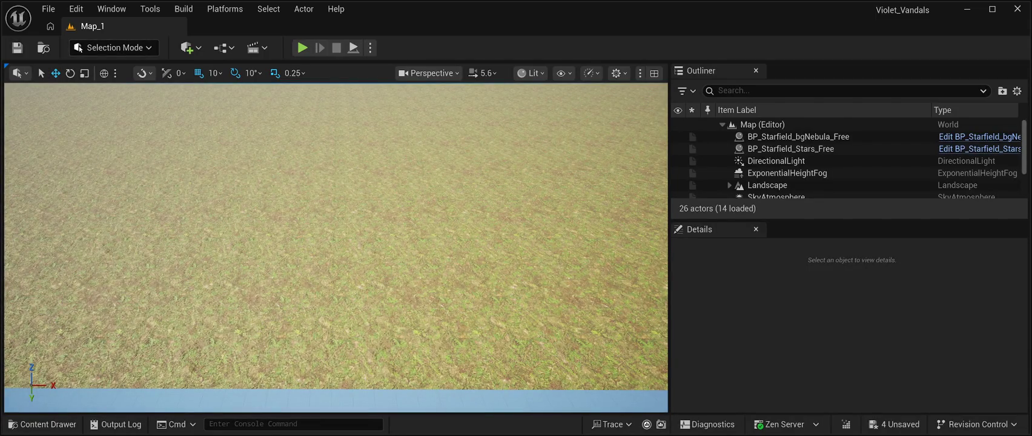
key("shift+2")
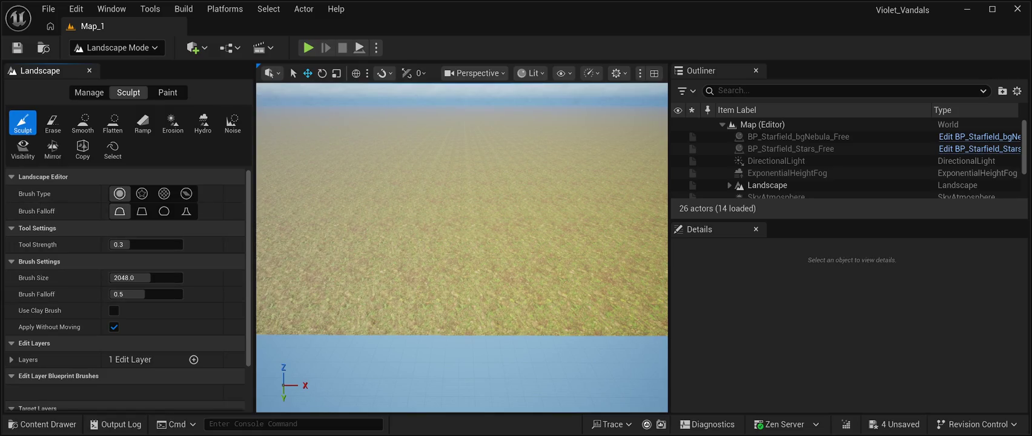
On the landscape Paint tab, try linear then smooth Brush Falloff and choose the pattern Brush Type
left_click(168, 92)
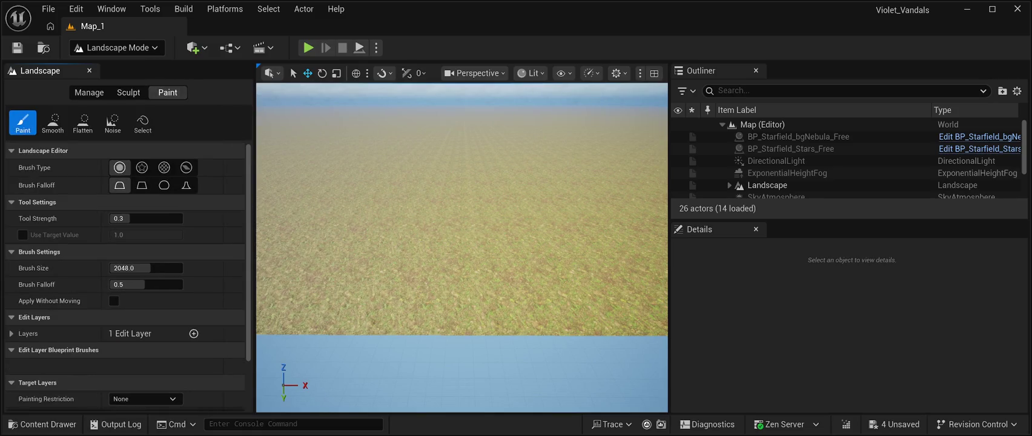
scroll(121, 186, "down", 2)
scroll(127, 276, "down", 1)
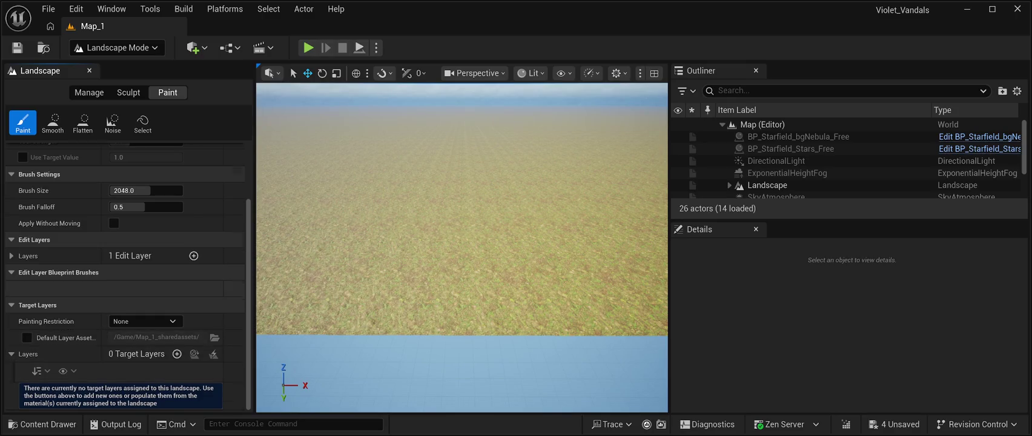
scroll(127, 276, "up", 4)
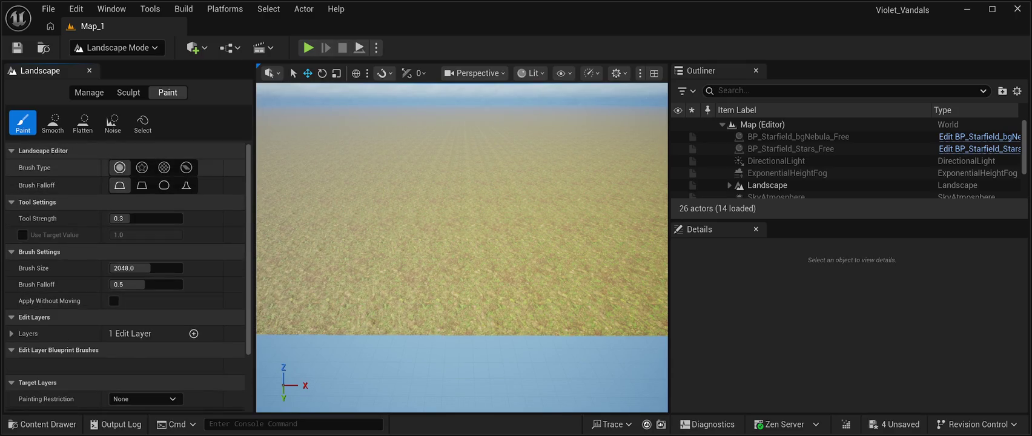
left_click(142, 185)
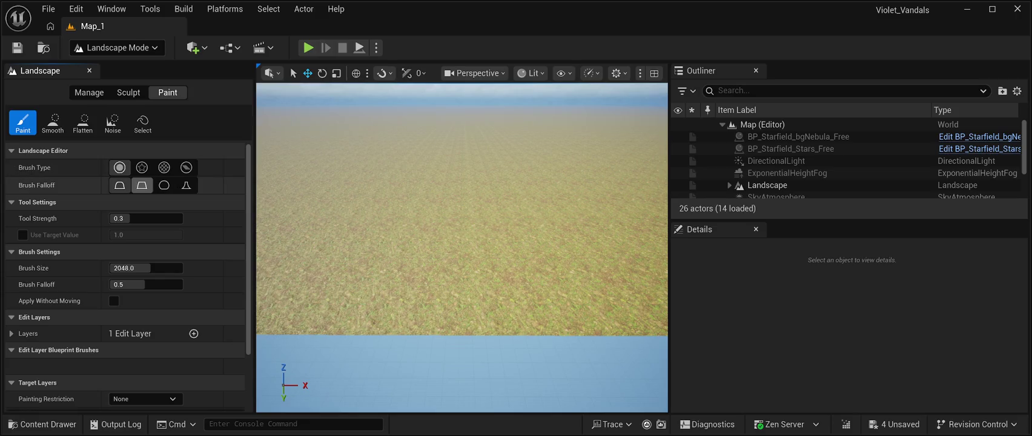
left_click(119, 185)
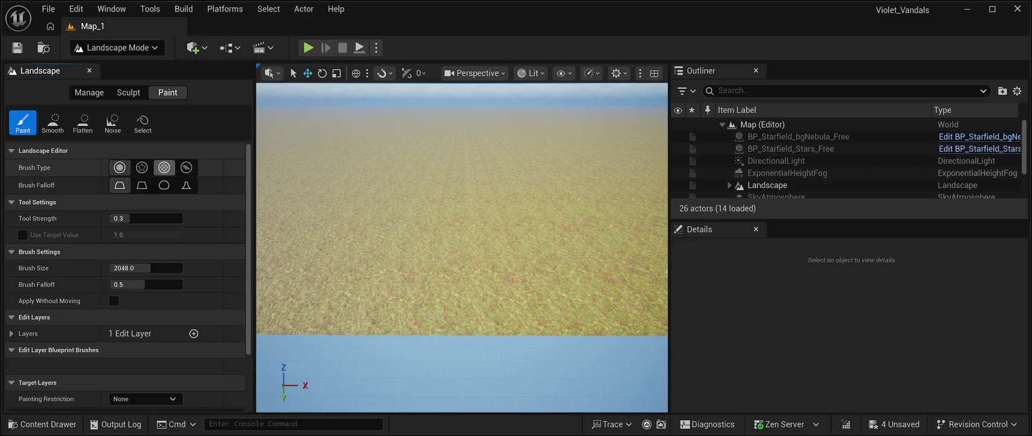
left_click(164, 167)
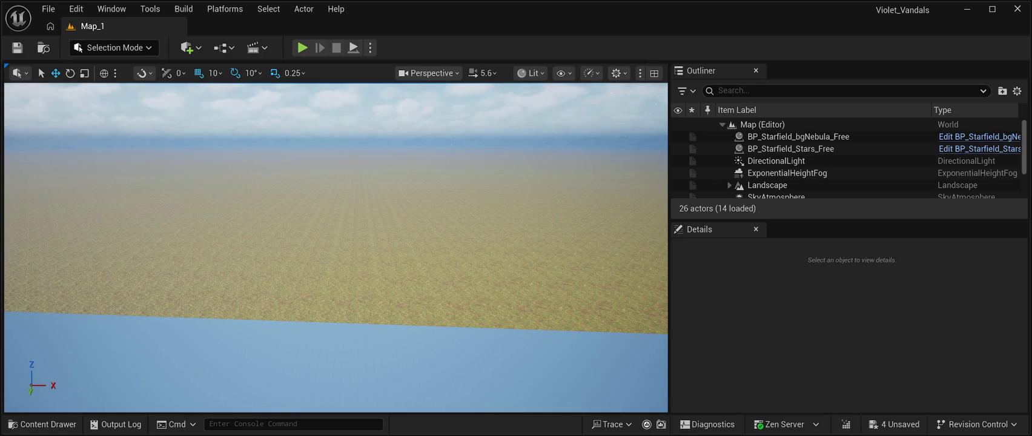
Look over the Landscape Paint tools, then switch the editor into PCG Mode (Shift+9)
key("shift+2")
left_click(167, 92)
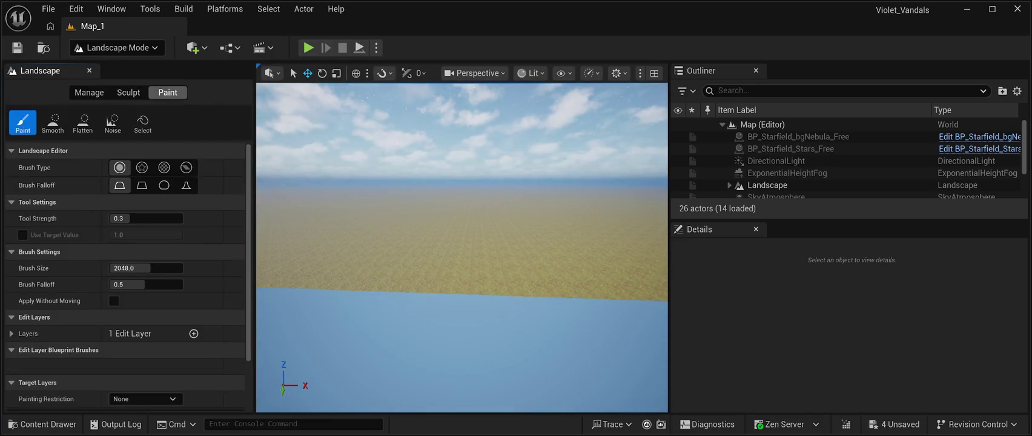
scroll(121, 285, "down", 3)
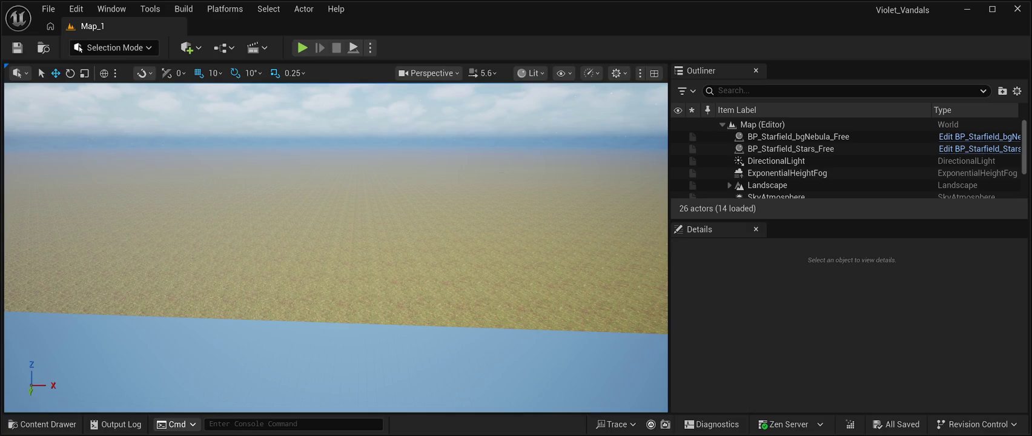
key("shift+9")
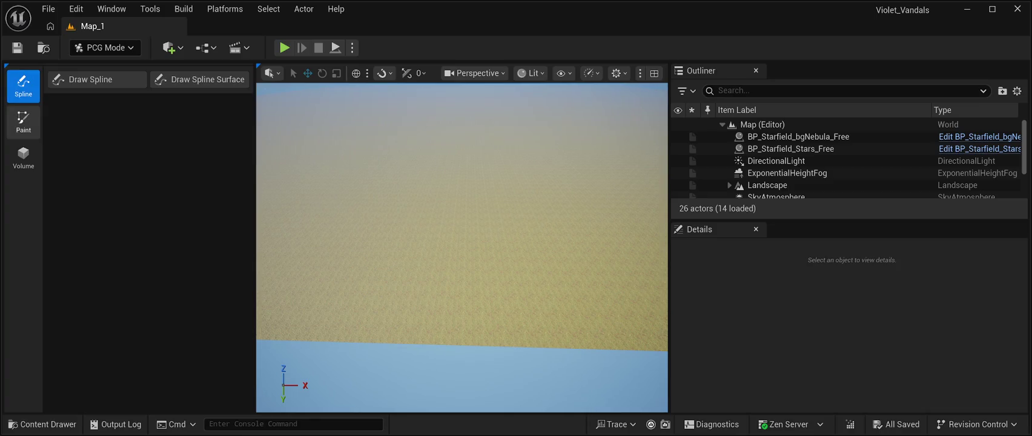
Browse the PCG Paint and Volume tools, ending back on the Spline tools
left_click(23, 121)
left_click(23, 84)
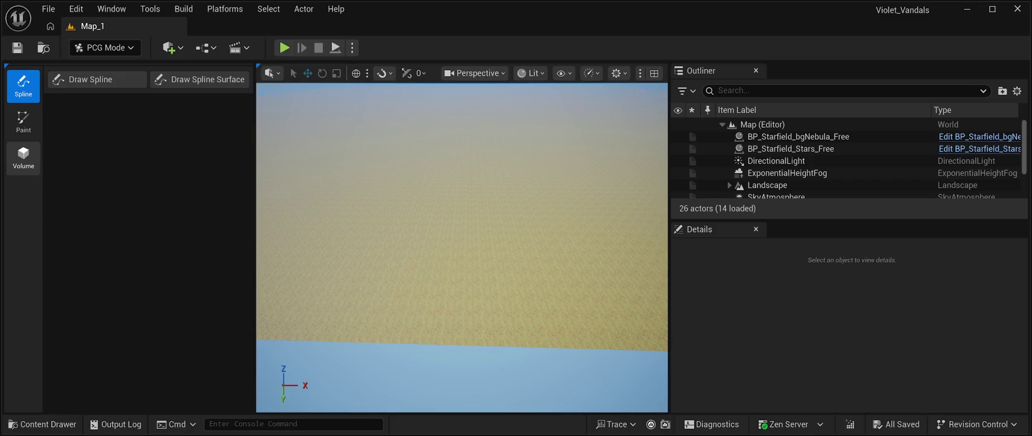
left_click(23, 158)
left_click(23, 121)
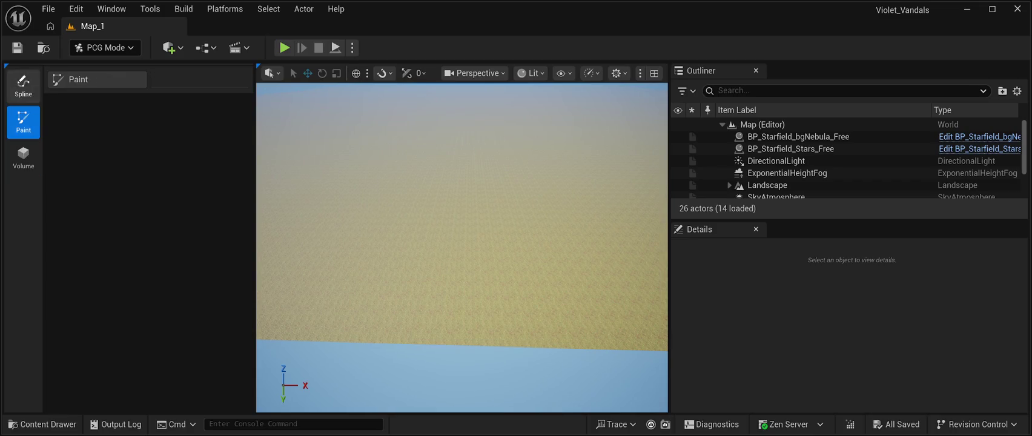
left_click(23, 85)
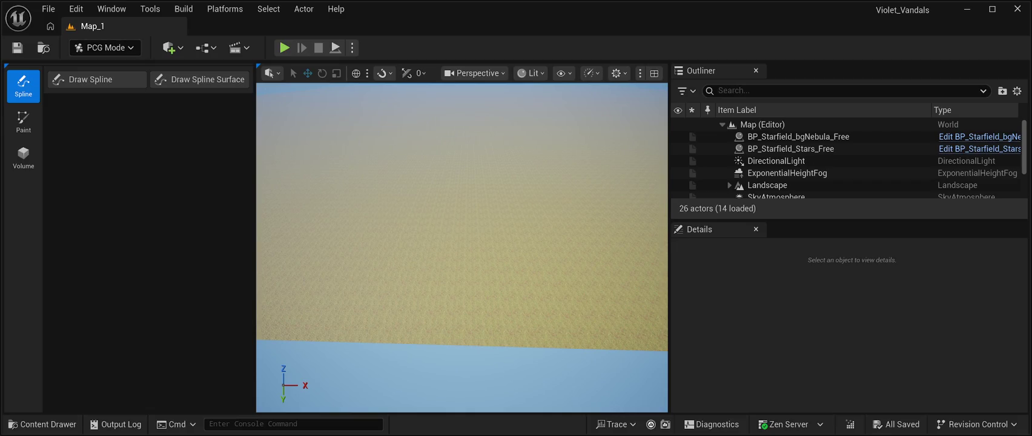
Switch to Landscape Mode and look over its Manage and Sculpt tools
key("shift+2")
scroll(121, 243, "down", 5)
scroll(121, 242, "up", 2)
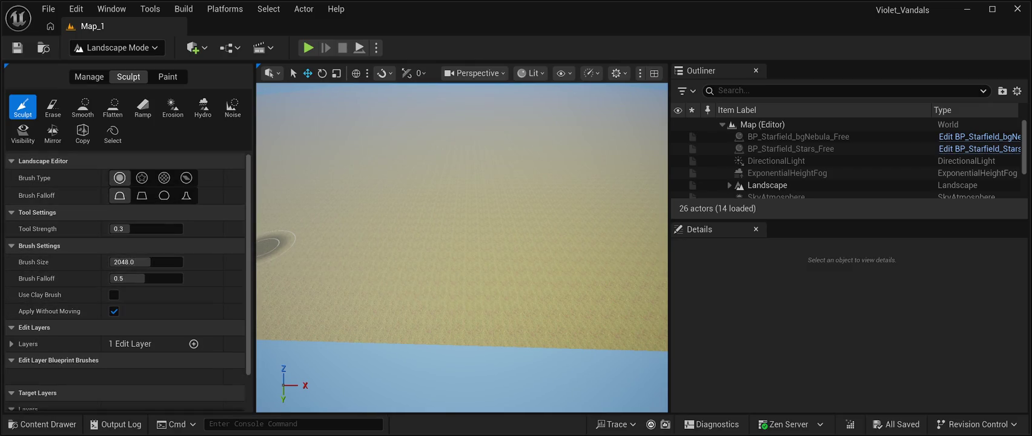
left_click(89, 76)
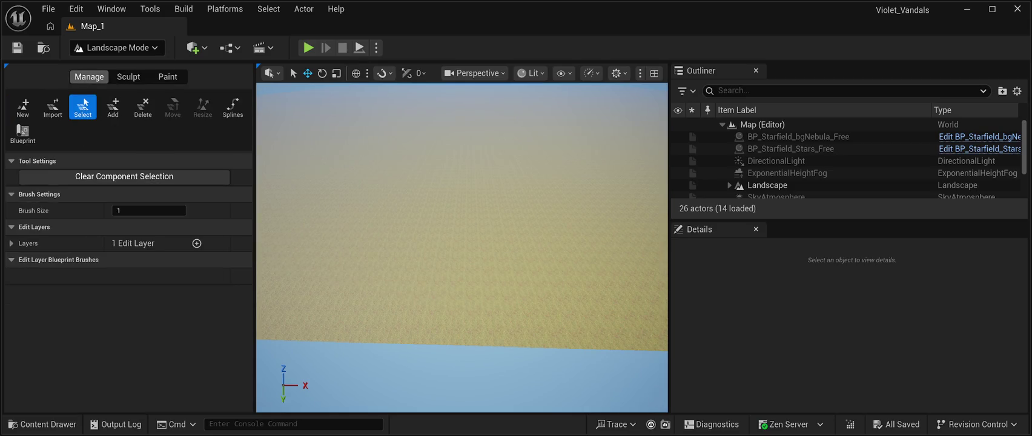
left_click(129, 76)
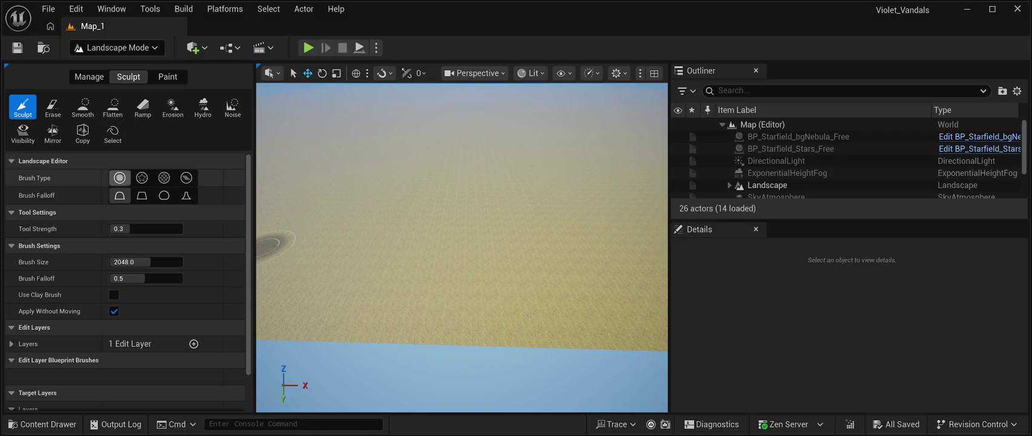
scroll(54, 266, "down", 3)
scroll(121, 254, "up", 3)
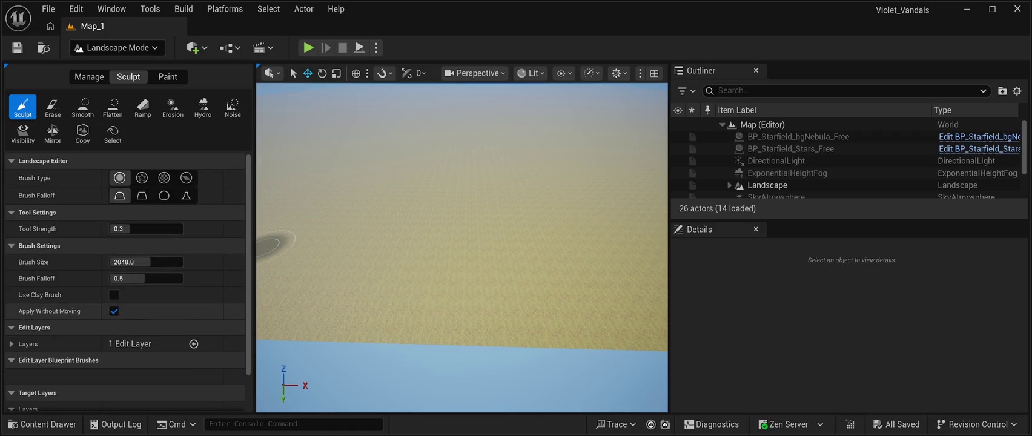
Check the Landscape Paint tools, then return to Manage and start a New landscape
left_click(168, 76)
scroll(121, 254, "down", 3)
scroll(122, 255, "up", 3)
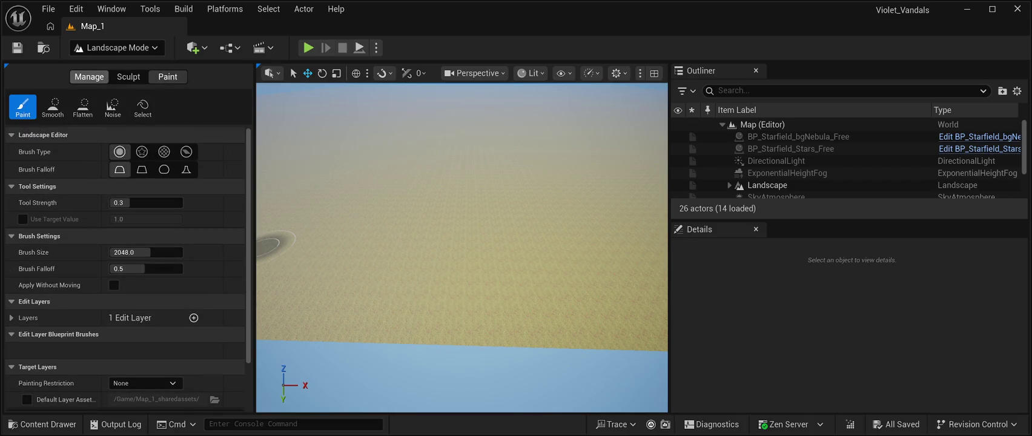
left_click(89, 76)
left_click(22, 106)
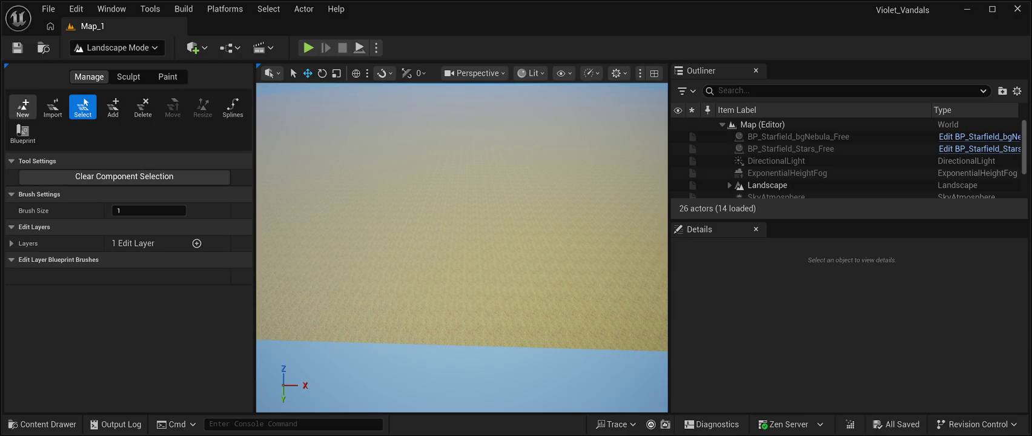
Set the new landscape's Section Size to 31×31 Quads
scroll(91, 302, "down", 2)
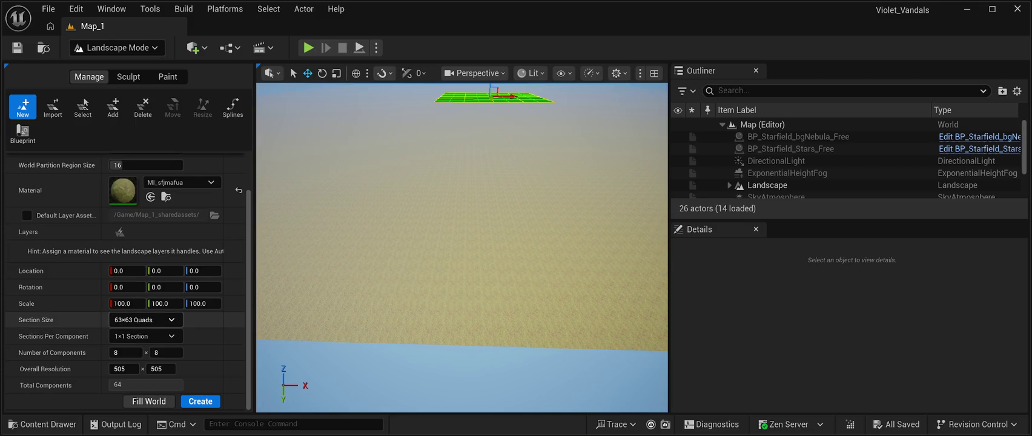
left_click_drag(423, 242, 472, 218)
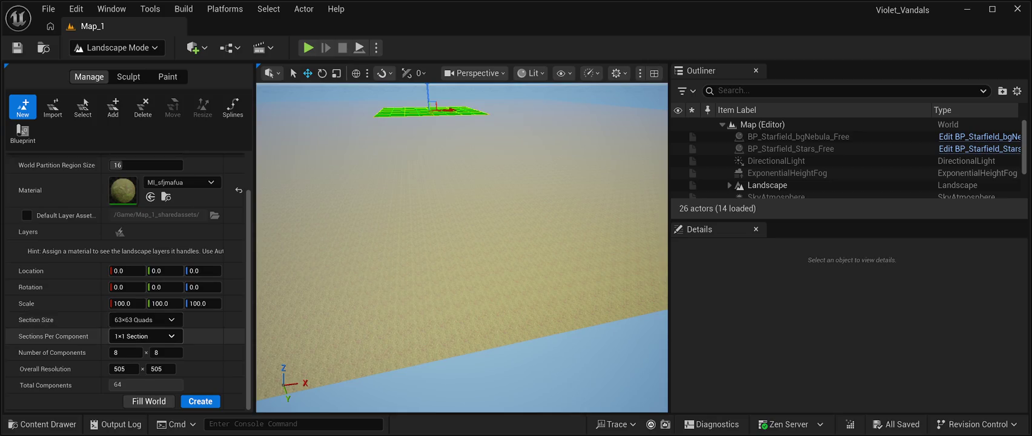
left_click(142, 368)
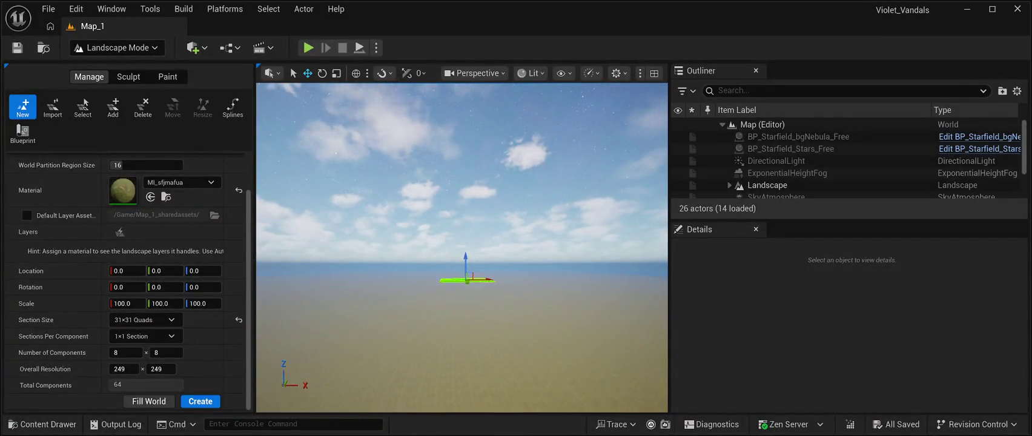
Fly the camera low over the 249×249 landscape preview, then return to PCG Mode
key("w")
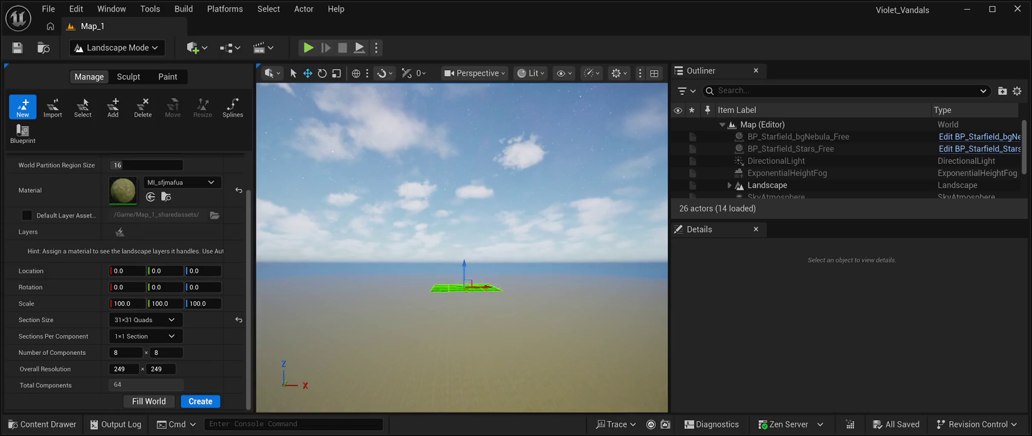
key("w")
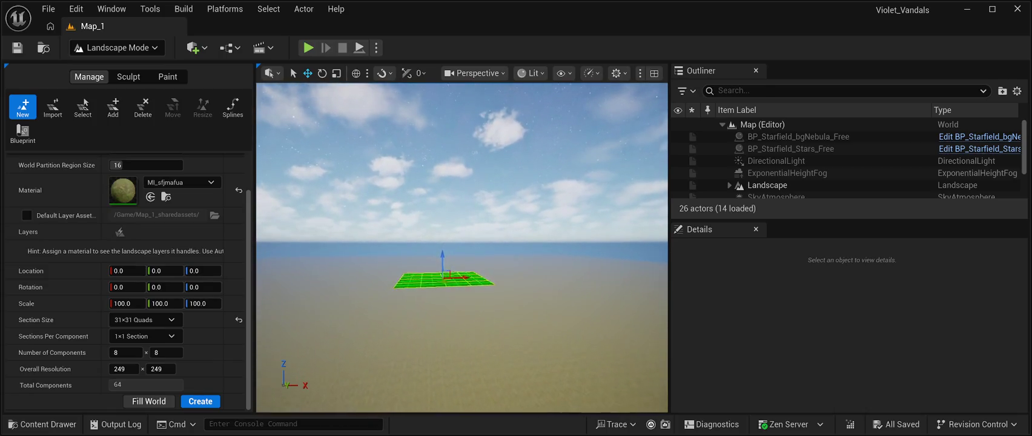
key("w")
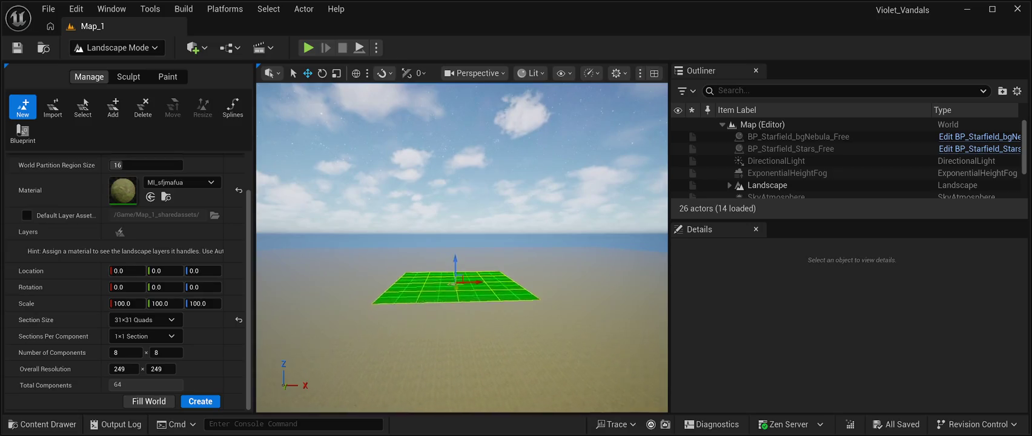
key("w")
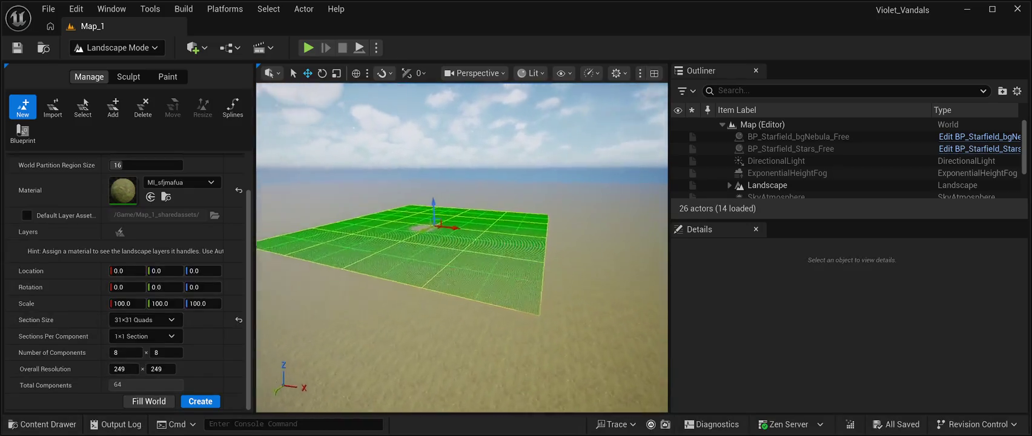
key("w")
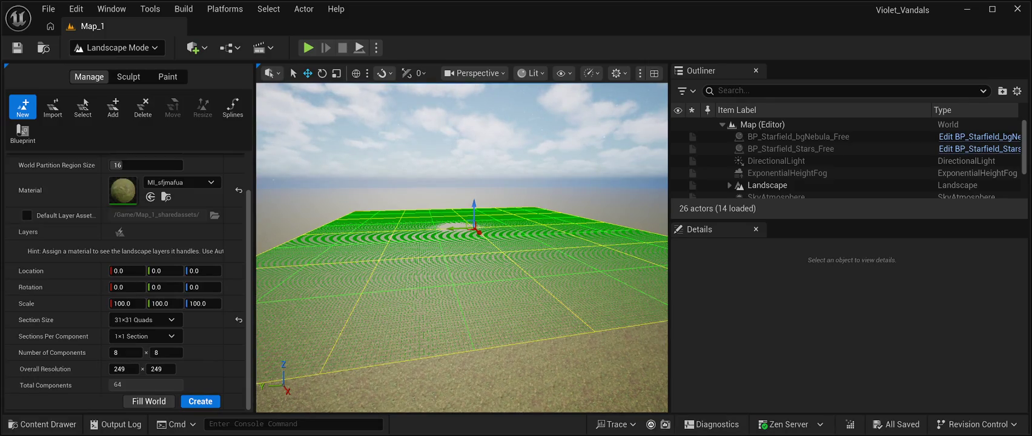
scroll(462, 247, "down", 2)
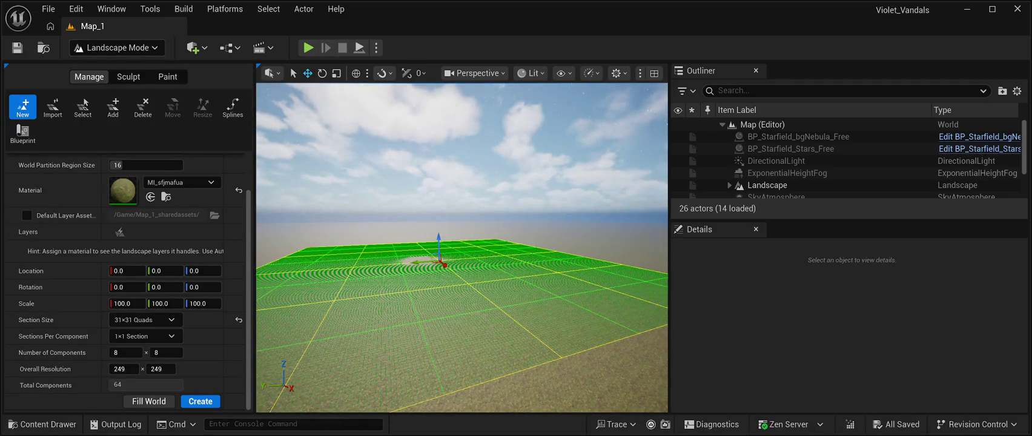
key("shift+9")
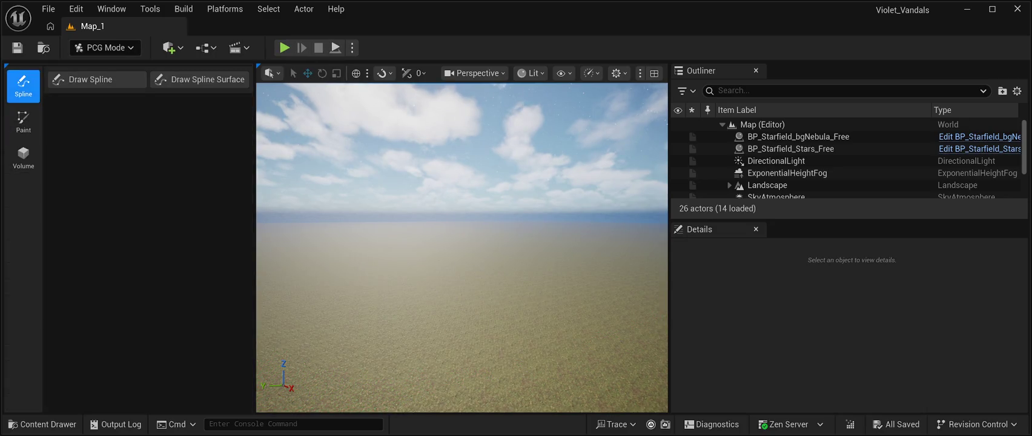
Draw a SpacingTool spline to add a PCG Spacing Tool Actor, with Draw Mode Tangent Drag
left_click(90, 79)
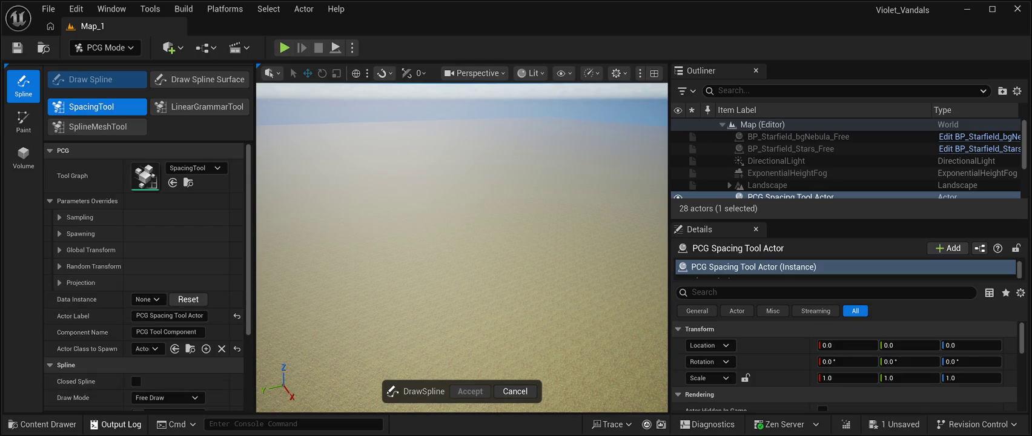
scroll(146, 276, "down", 4)
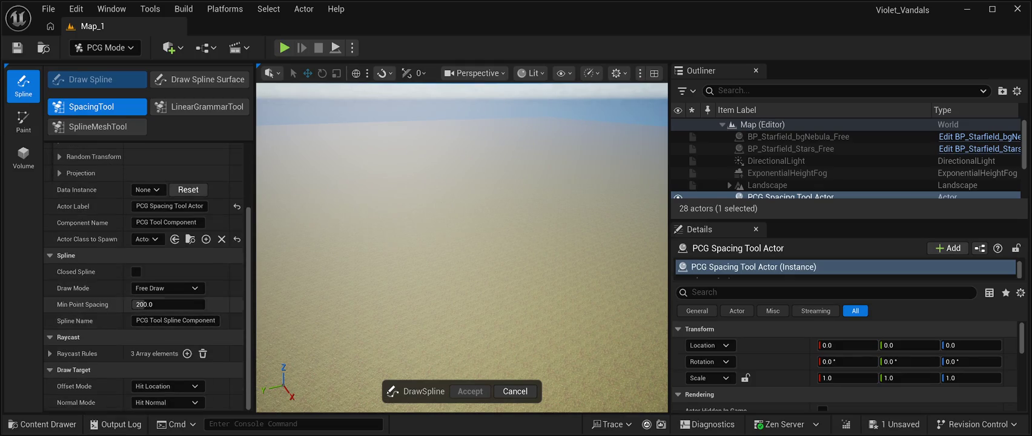
left_click(168, 288)
left_click(157, 313)
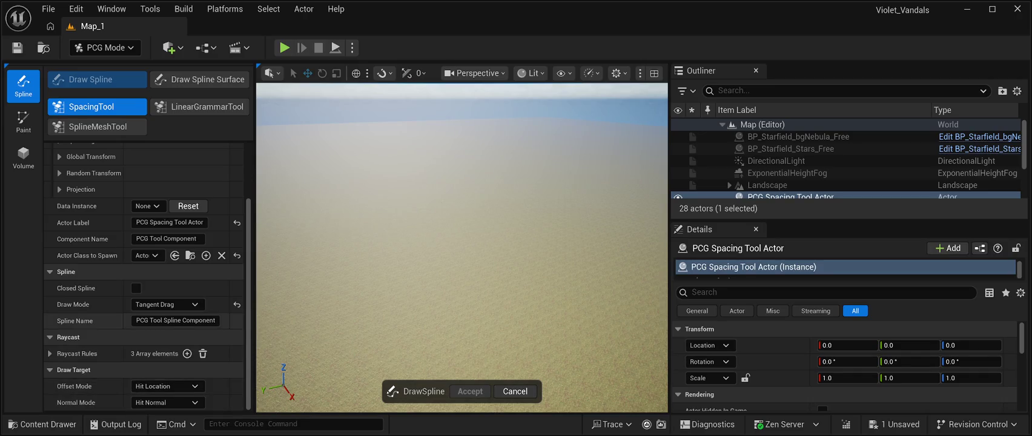
left_click(468, 177)
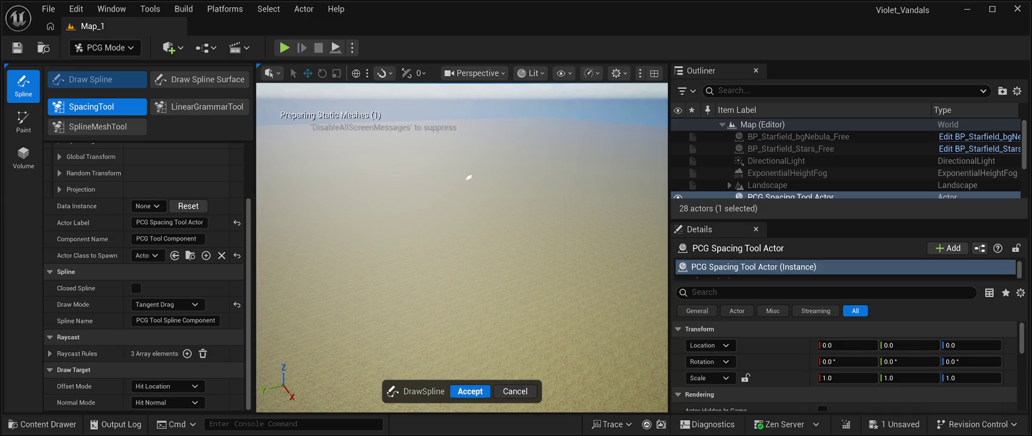
mouse_move(434, 203)
left_mouse_down()
mouse_move(373, 288)
mouse_move(410, 312)
mouse_move(384, 346)
left_mouse_up()
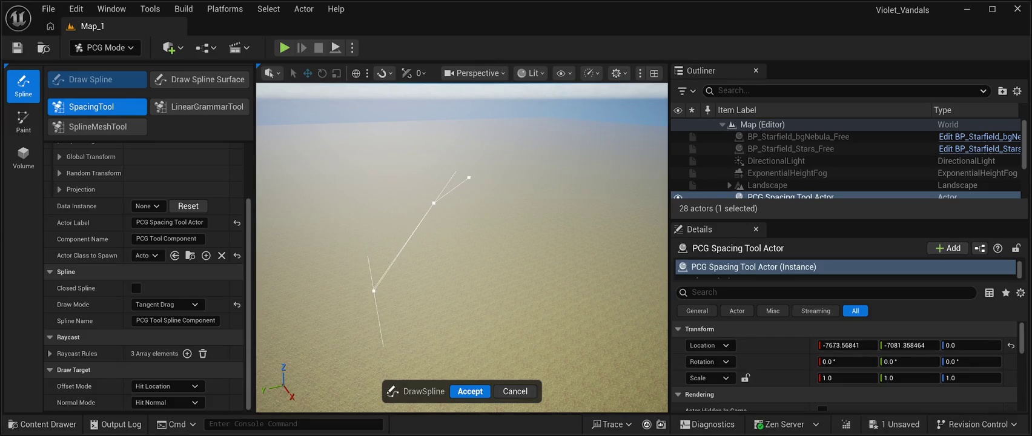
scroll(424, 242, "down", 3)
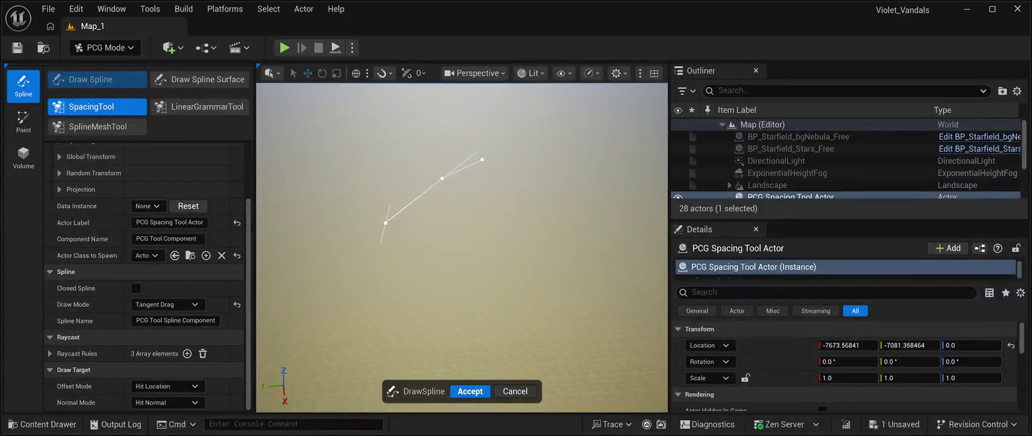
scroll(462, 247, "down", 2)
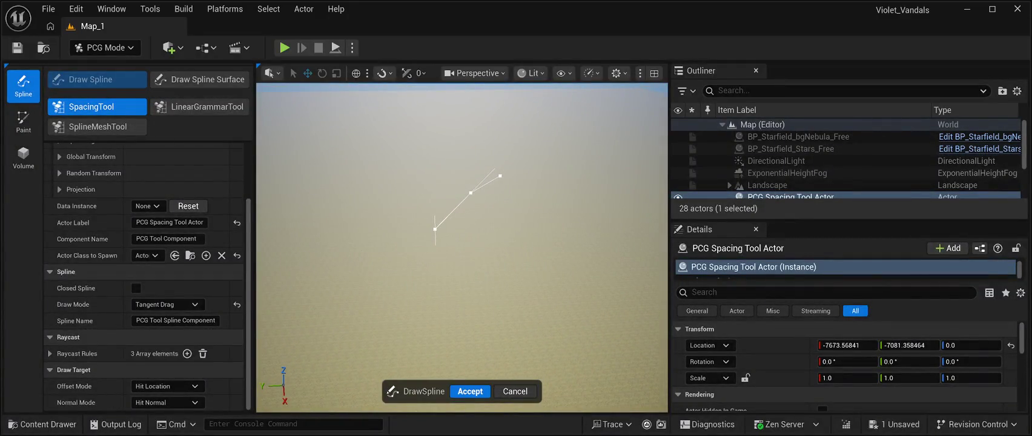
mouse_move(434, 245)
left_mouse_down()
mouse_move(431, 271)
mouse_move(404, 287)
mouse_move(451, 375)
mouse_move(484, 314)
mouse_move(572, 383)
mouse_move(577, 412)
left_mouse_up()
key("d")
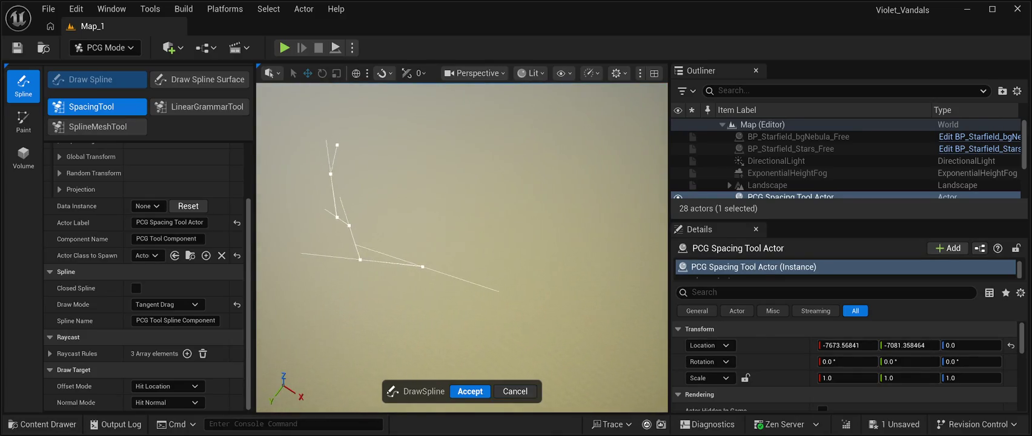
left_click_drag(471, 287, 530, 379)
key("d")
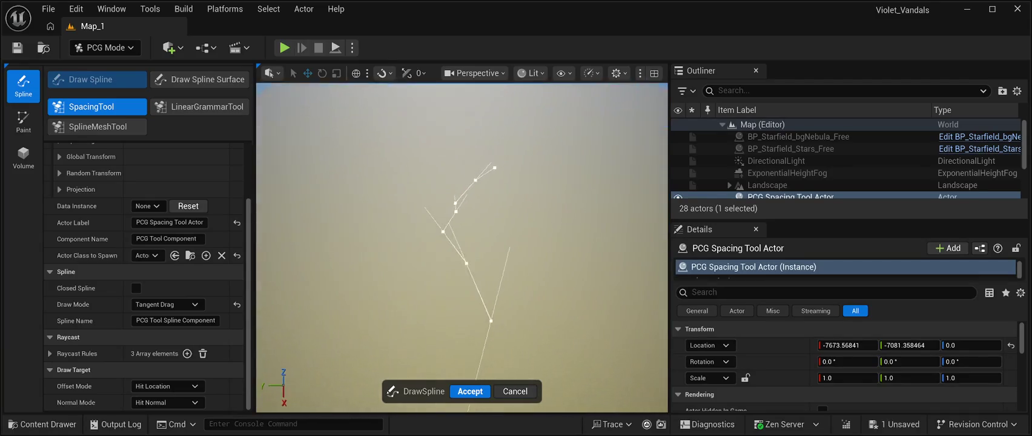
key("q")
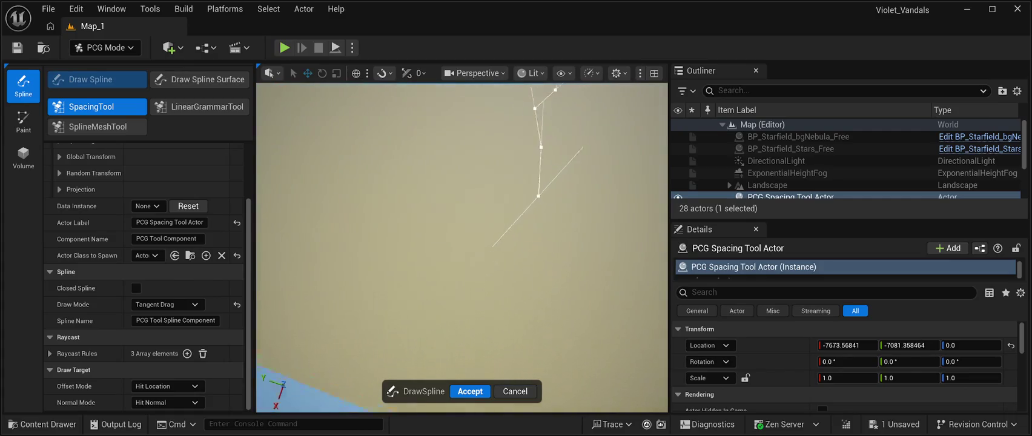
mouse_move(512, 239)
left_mouse_down()
mouse_move(435, 294)
mouse_move(463, 339)
mouse_move(448, 355)
mouse_move(375, 368)
left_mouse_up()
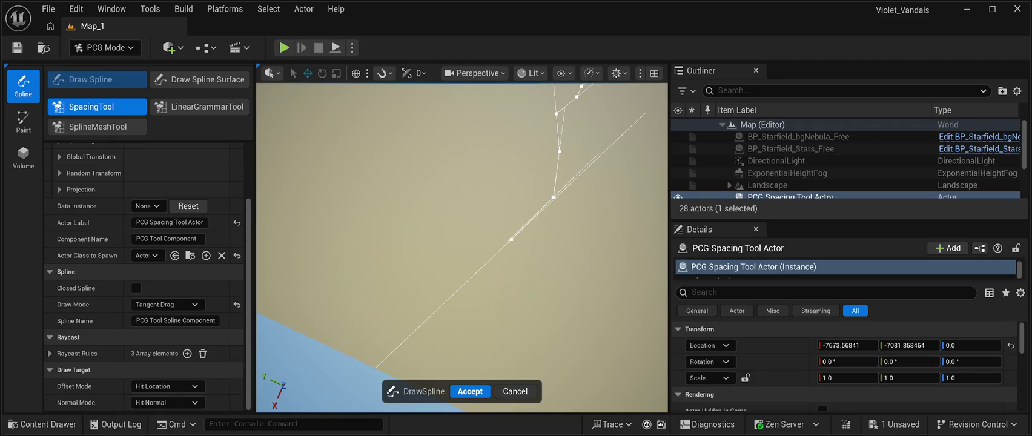
key("Return")
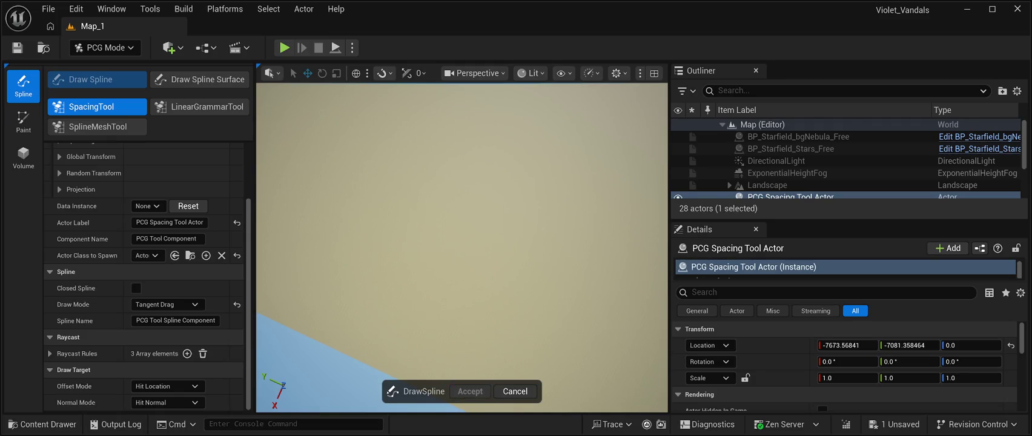
Level the viewport on the horizon and sky, then switch PCG Mode to Paint tools
mouse_move(460, 272)
left_mouse_down()
mouse_move(460, 200)
mouse_move(527, 200)
left_mouse_up()
key("w")
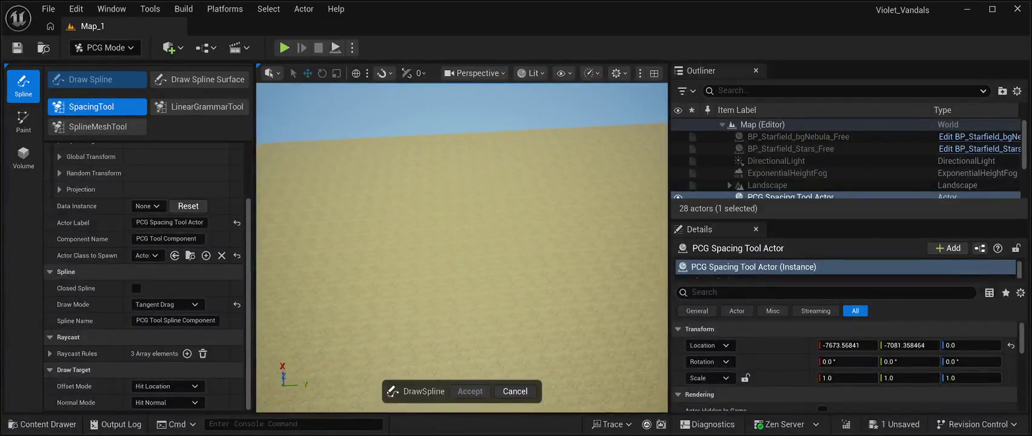
key("e")
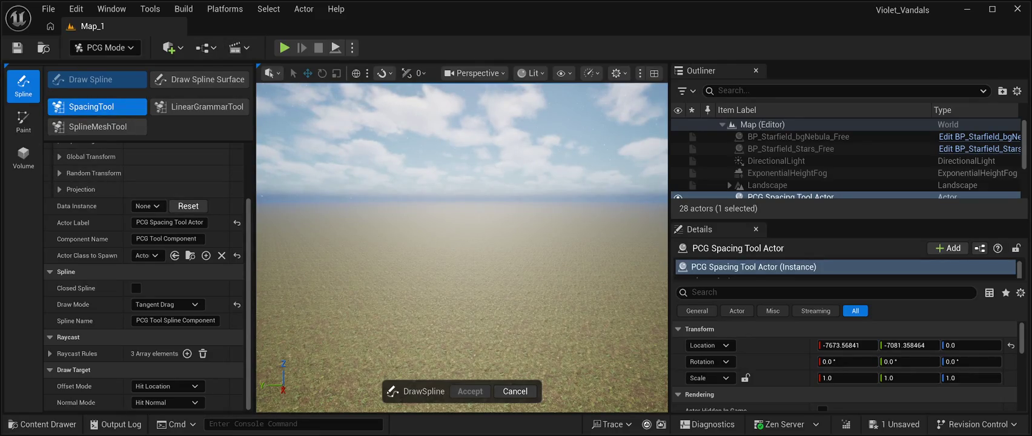
left_click(23, 121)
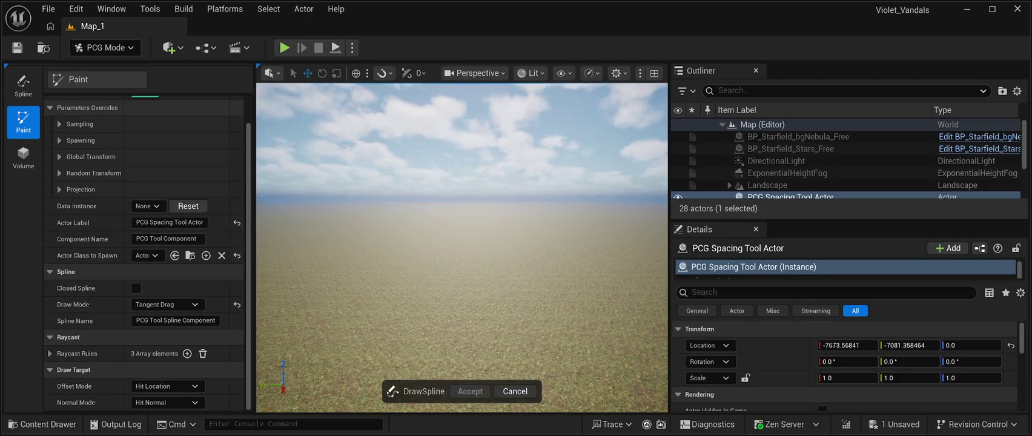
Inspect the Volume tool's Spawning, Sampling and Random Transform settings, then switch to Landscape Sculpt
left_click(23, 157)
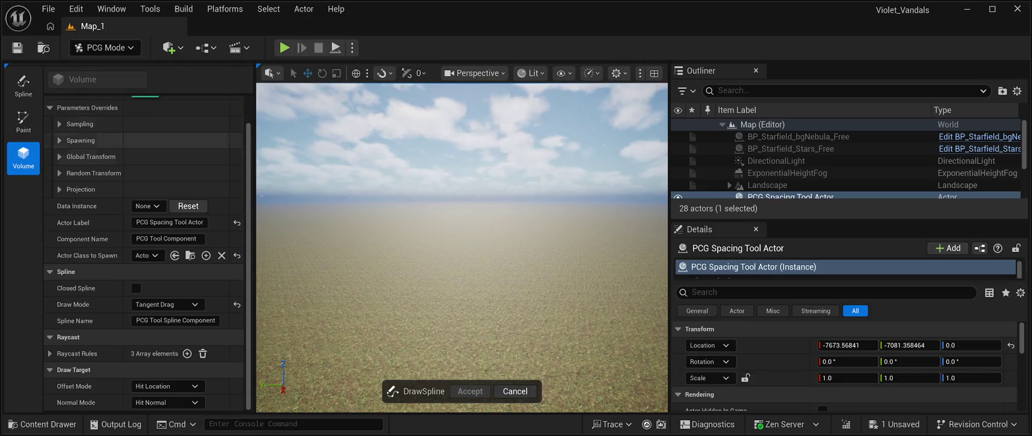
left_click(59, 140)
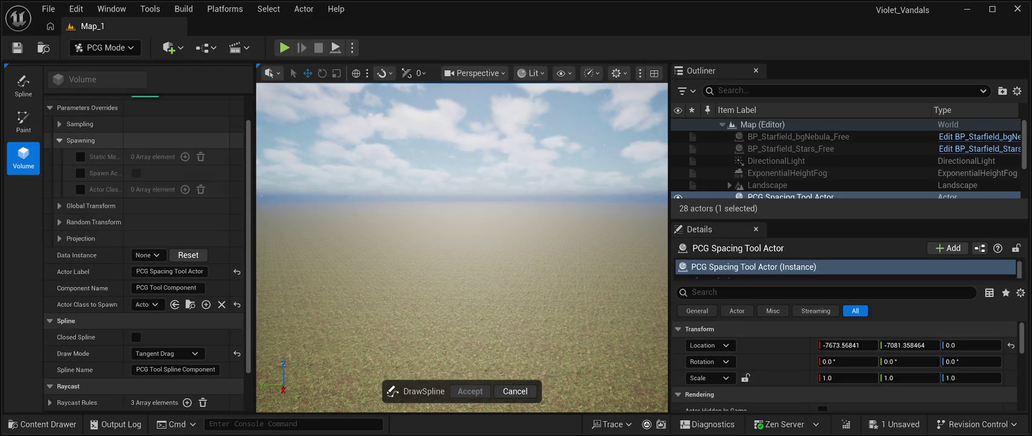
left_click(59, 140)
left_click(60, 123)
left_click(59, 123)
left_click(59, 173)
left_click(60, 173)
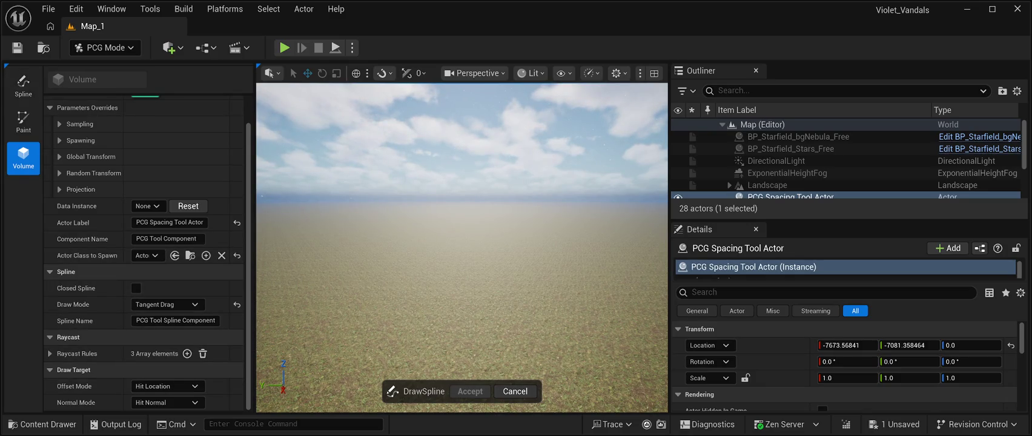
key("shift+2")
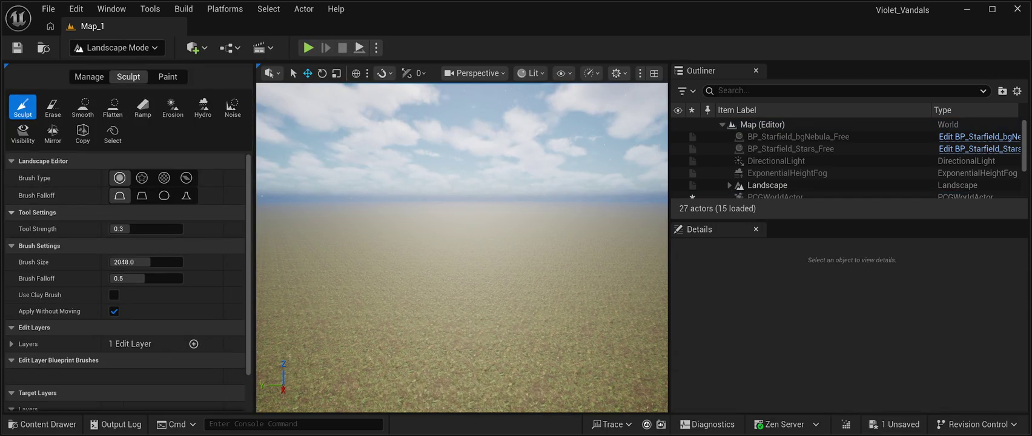
Save the level and apply the Sculpt brush at the terrain centre
left_click(17, 48)
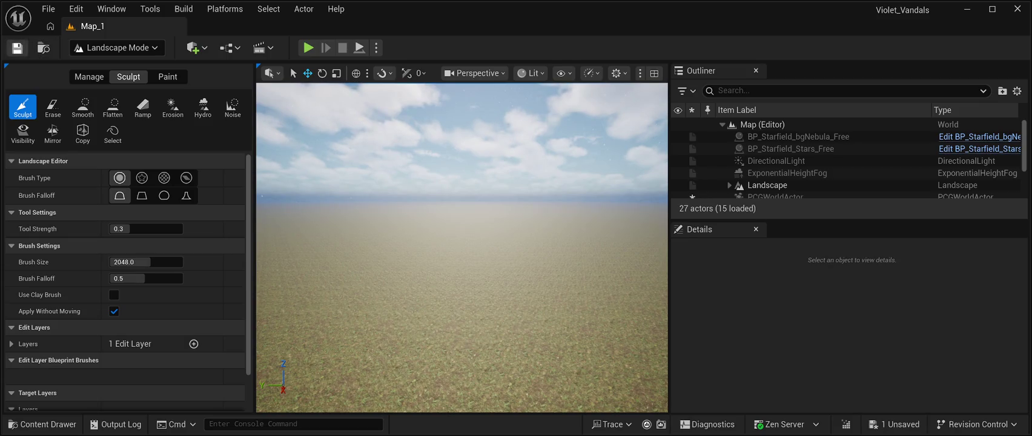
left_click(436, 266)
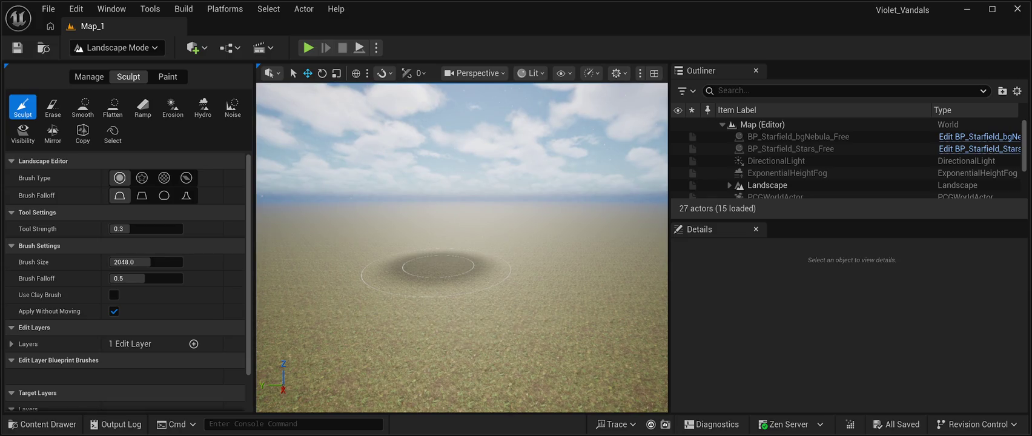
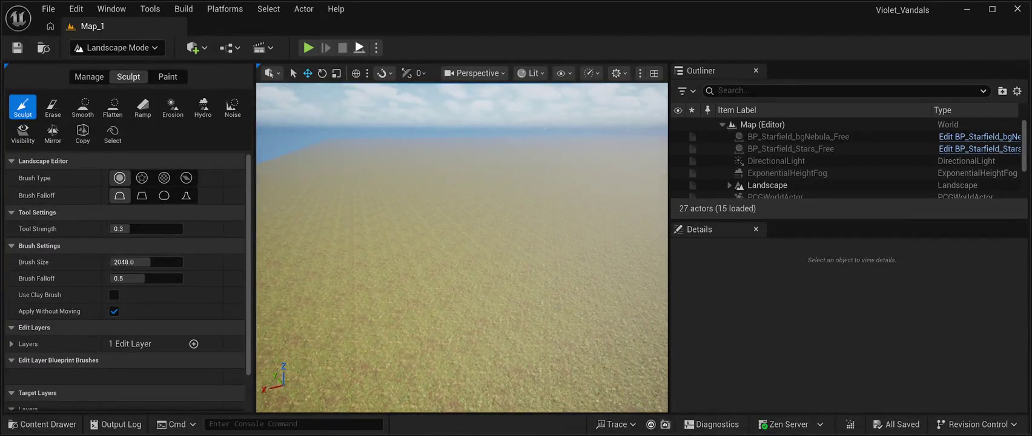
Play Map_1 in the editor, widen the viewport past both side-panel splitters, then end play
key("alt+p")
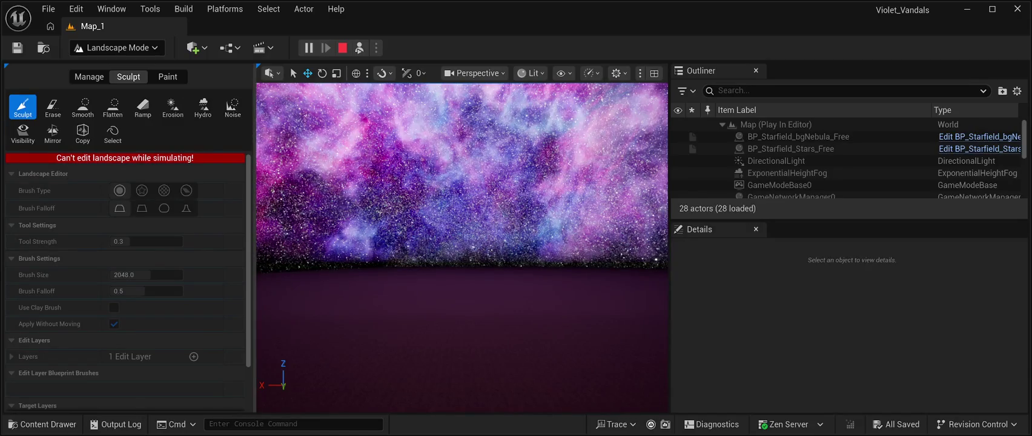
left_click_drag(252, 242, 134, 242)
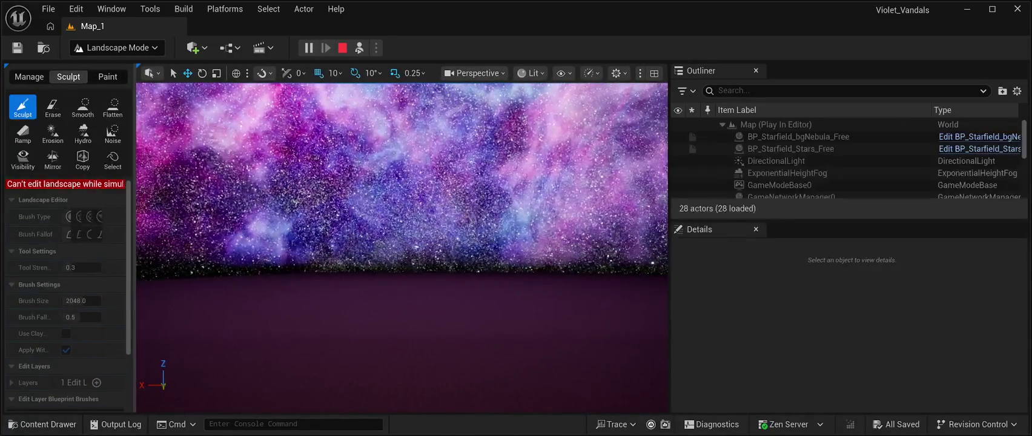
left_click_drag(669, 303, 855, 302)
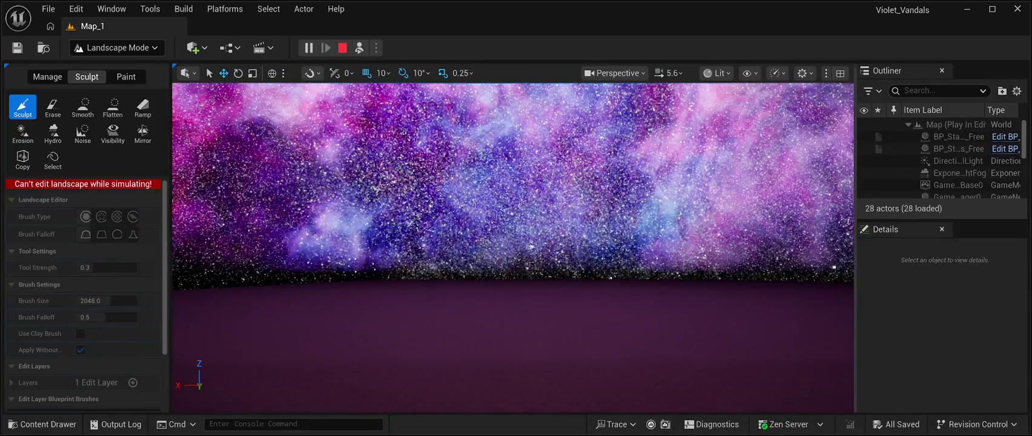
key("Escape")
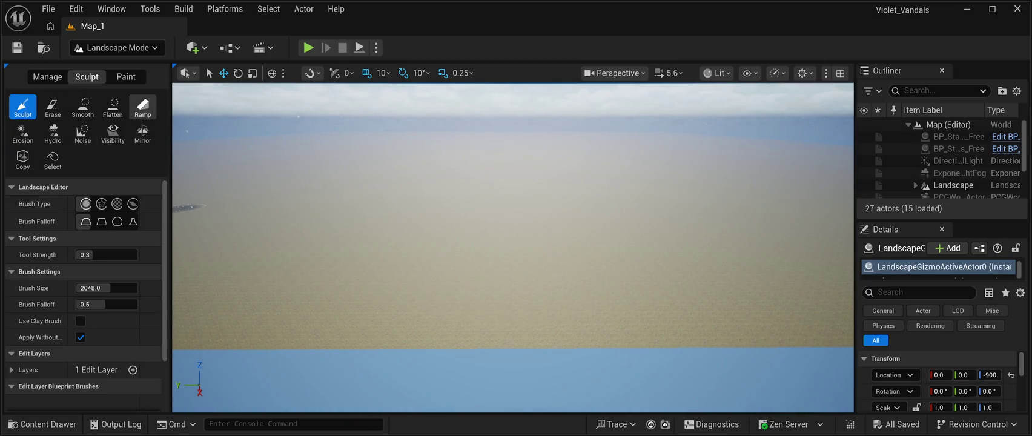
left_click(143, 107)
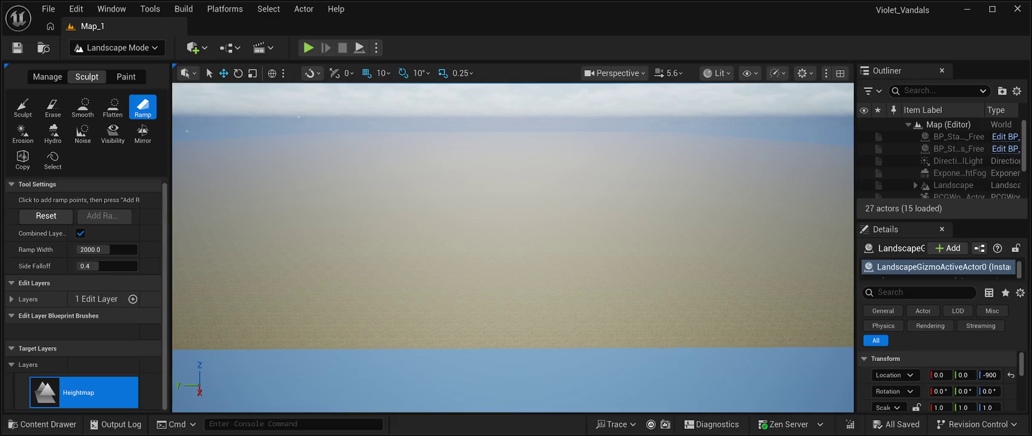
mouse_move(513, 248)
left_mouse_down()
mouse_move(513, 236)
mouse_move(496, 233)
mouse_move(515, 218)
mouse_move(515, 243)
mouse_move(496, 248)
mouse_move(505, 272)
mouse_move(514, 248)
left_mouse_up()
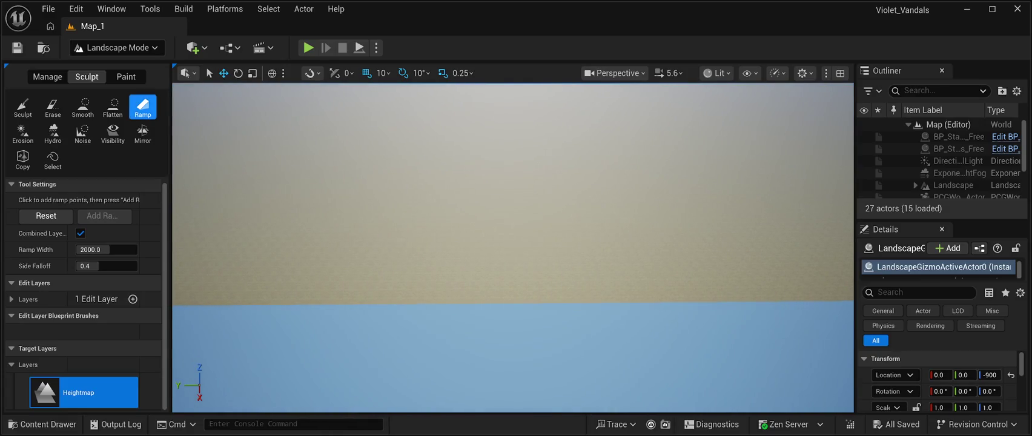
mouse_move(422, 288)
left_mouse_down()
mouse_move(388, 280)
mouse_move(379, 258)
mouse_move(437, 168)
mouse_move(442, 126)
mouse_move(348, 182)
mouse_move(354, 191)
left_mouse_up()
mouse_move(446, 142)
left_mouse_down()
mouse_move(436, 141)
mouse_move(453, 140)
mouse_move(442, 138)
mouse_move(460, 113)
mouse_move(453, 147)
mouse_move(660, 161)
left_mouse_up()
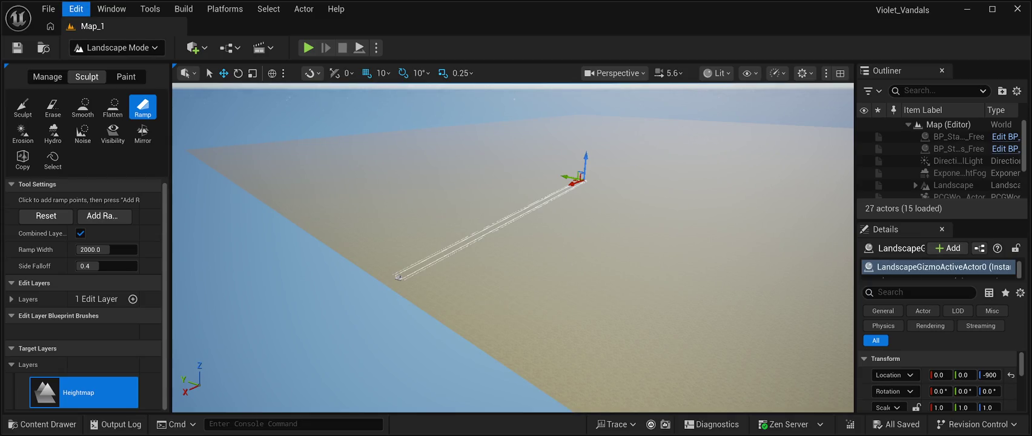
left_click(23, 107)
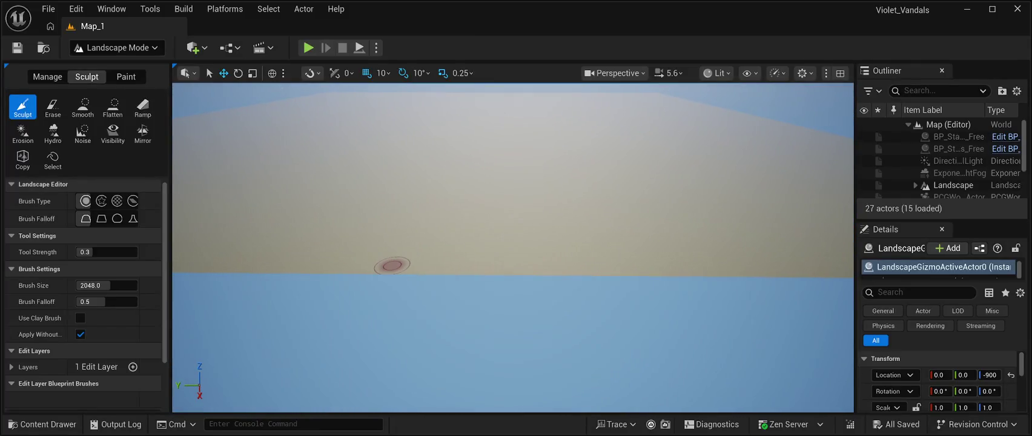
Sculpt bumps and a ridge into the flat terrain with the 2048-size, 0.3-strength brush
left_click_drag(392, 263, 388, 256)
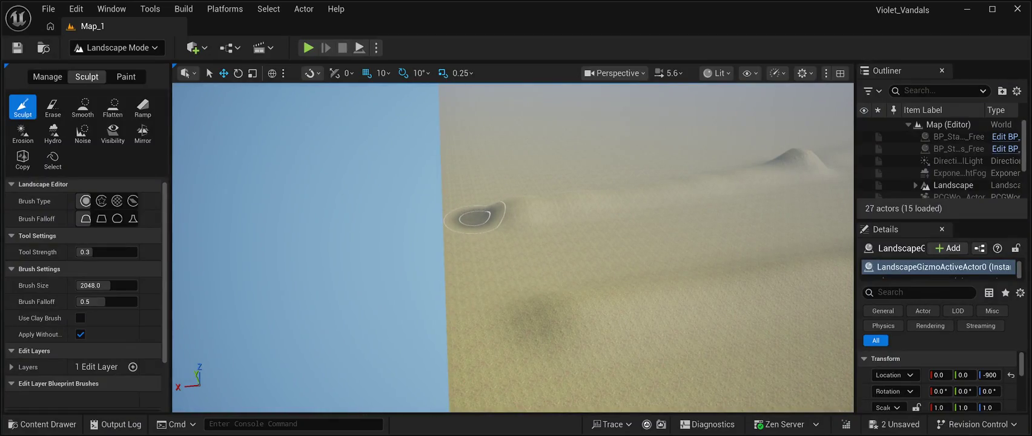
mouse_move(471, 224)
left_mouse_down()
mouse_move(473, 209)
mouse_move(491, 304)
left_mouse_up()
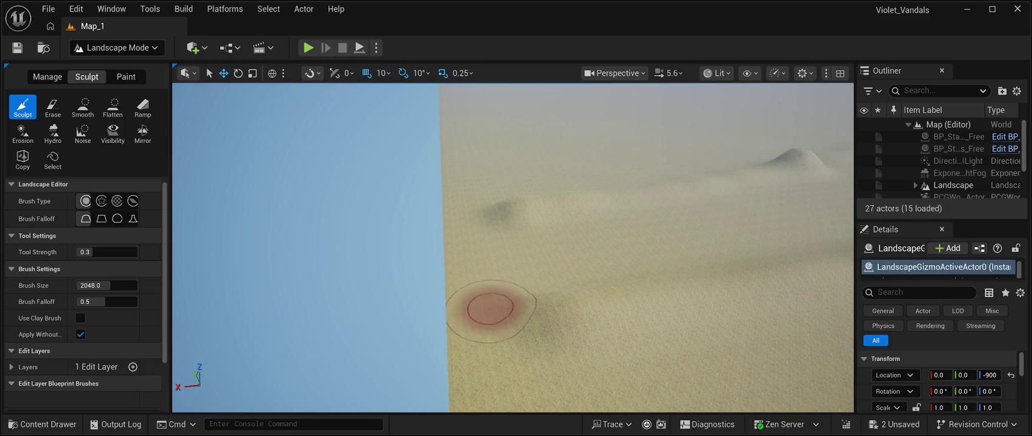
mouse_move(517, 256)
left_mouse_down()
mouse_move(502, 221)
mouse_move(530, 309)
left_mouse_up()
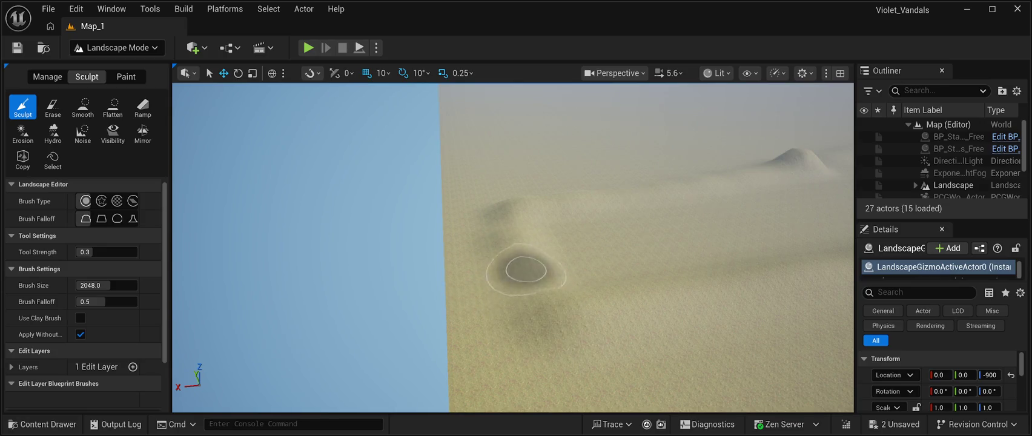
mouse_move(497, 193)
left_mouse_down()
mouse_move(518, 285)
mouse_move(558, 350)
mouse_move(504, 153)
left_mouse_up()
mouse_move(506, 193)
left_mouse_down()
mouse_move(499, 248)
mouse_move(597, 409)
mouse_move(534, 365)
left_mouse_up()
mouse_move(532, 207)
left_mouse_down()
mouse_move(504, 209)
mouse_move(545, 200)
mouse_move(488, 265)
mouse_move(418, 248)
mouse_move(312, 161)
mouse_move(318, 170)
mouse_move(355, 138)
left_mouse_up()
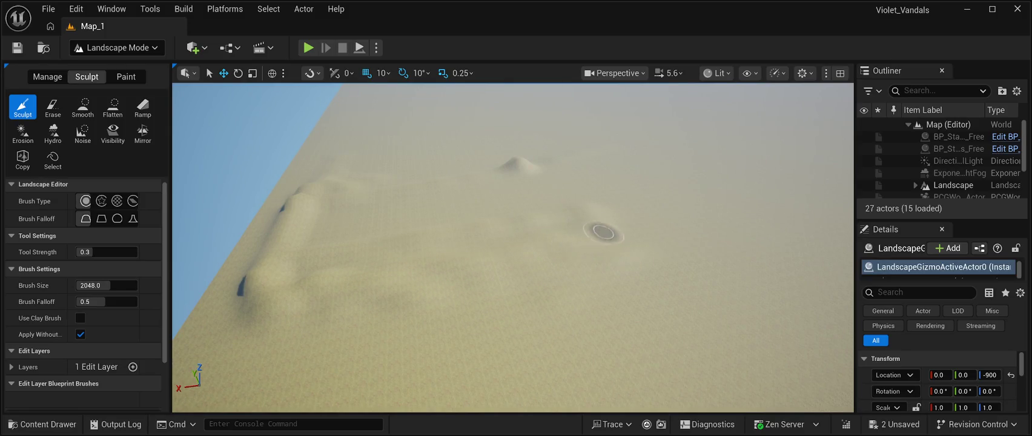
Look around the sculpted mound and out toward the horizon
mouse_move(472, 329)
left_mouse_down()
mouse_move(454, 290)
mouse_move(466, 242)
mouse_move(668, 242)
left_mouse_up()
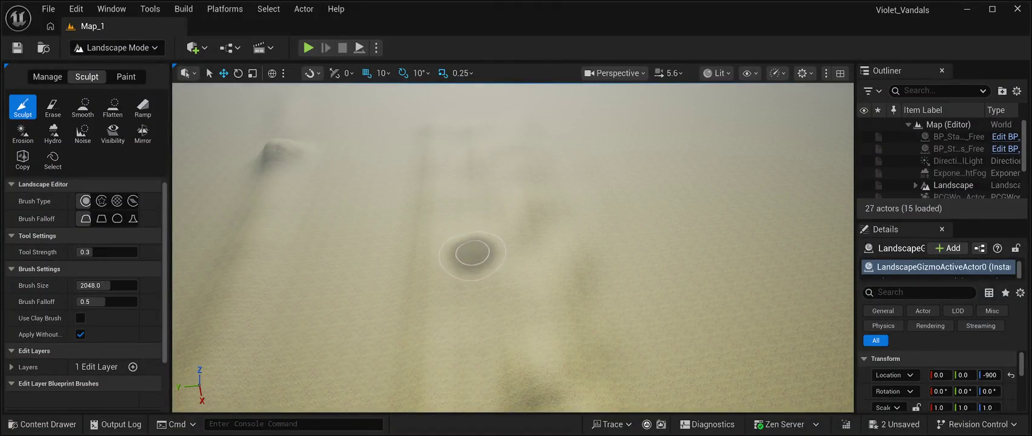
mouse_move(472, 294)
left_mouse_down()
mouse_move(411, 298)
mouse_move(466, 172)
left_mouse_up()
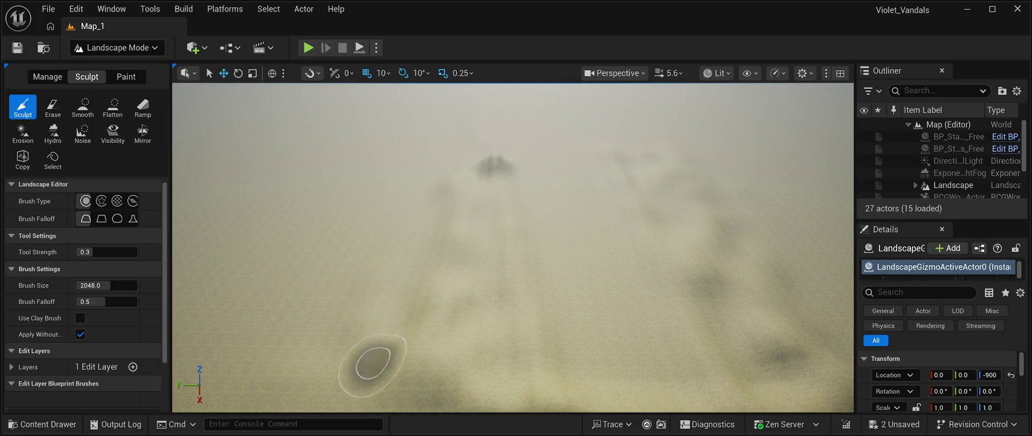
mouse_move(396, 294)
left_mouse_down()
mouse_move(396, 279)
mouse_move(364, 276)
mouse_move(370, 298)
left_mouse_up()
mouse_move(542, 243)
left_mouse_down()
mouse_move(539, 224)
mouse_move(539, 237)
mouse_move(557, 233)
mouse_move(499, 209)
left_mouse_up()
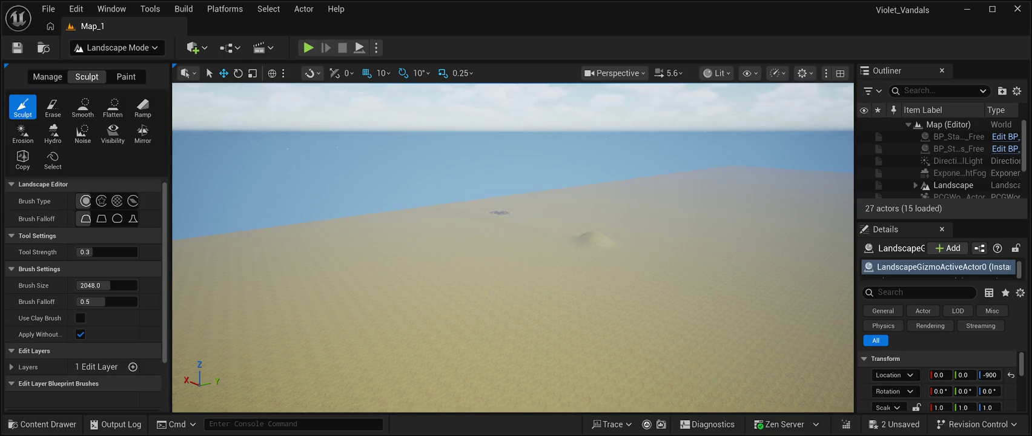
key("Right")
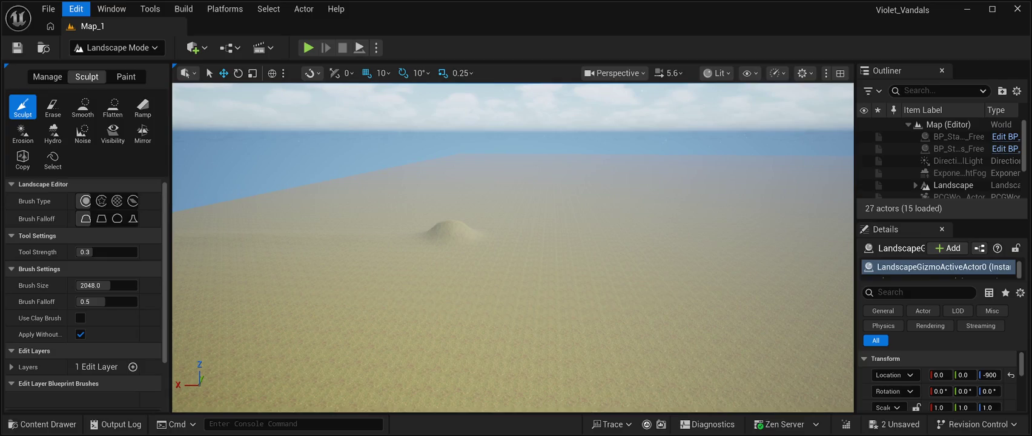
Raise one more mound, collapse the Landscape tool panel, and switch to Selection Mode
key("Up")
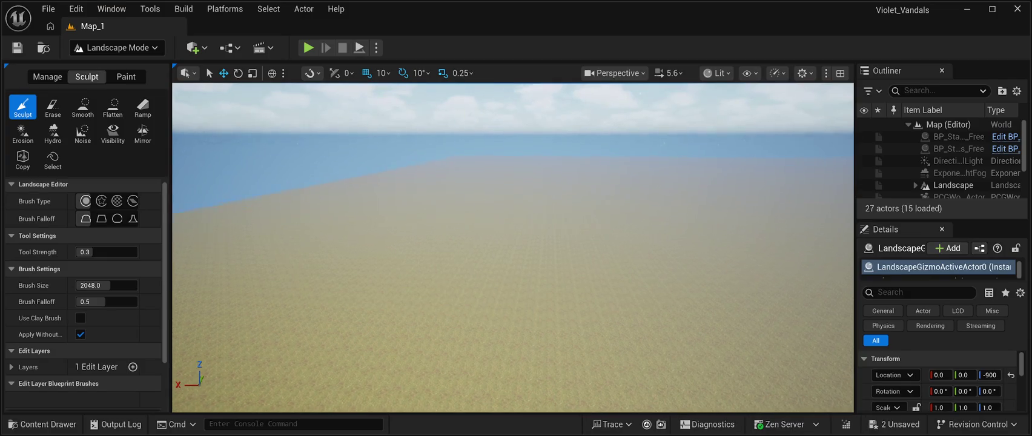
key("Right")
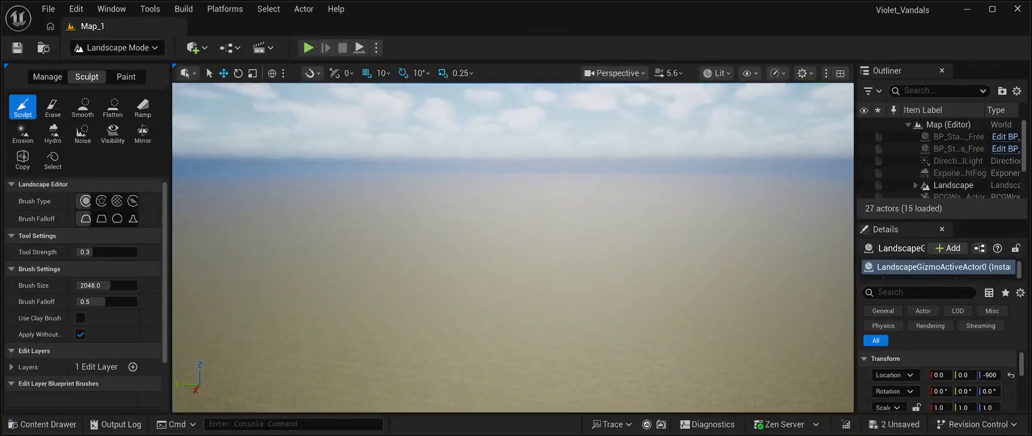
left_click(827, 367)
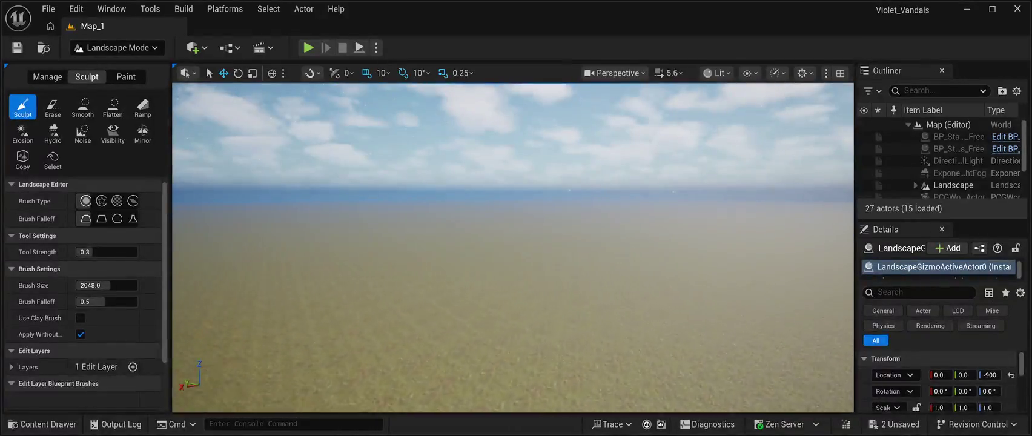
left_click_drag(171, 243, 44, 243)
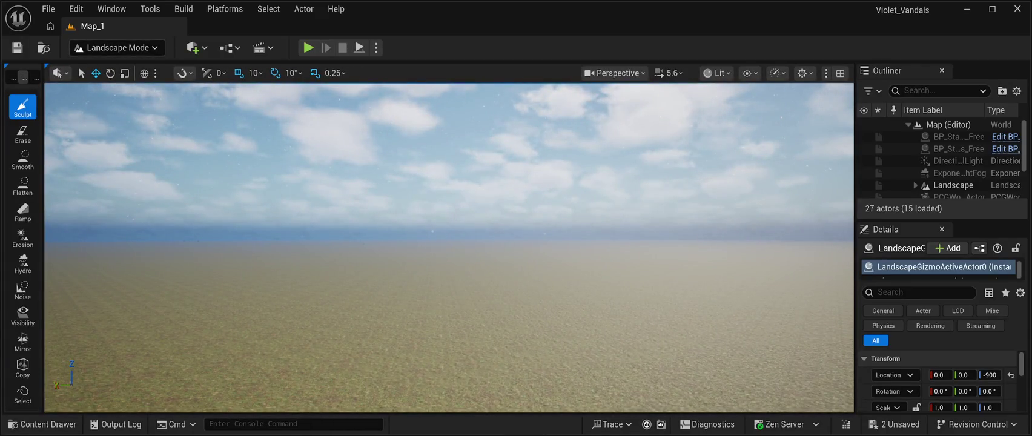
key("shift+1")
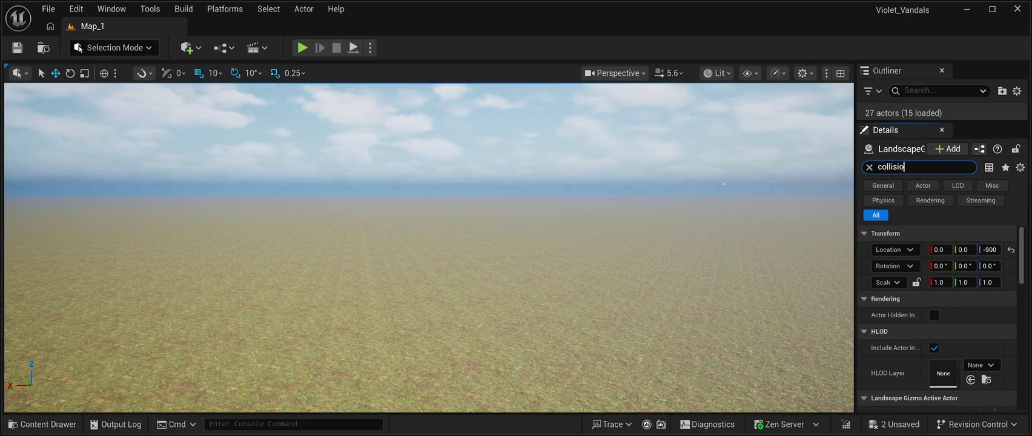
Filter the Details panel for 'collision' and enlarge the Outliner and Details panels
type("on")
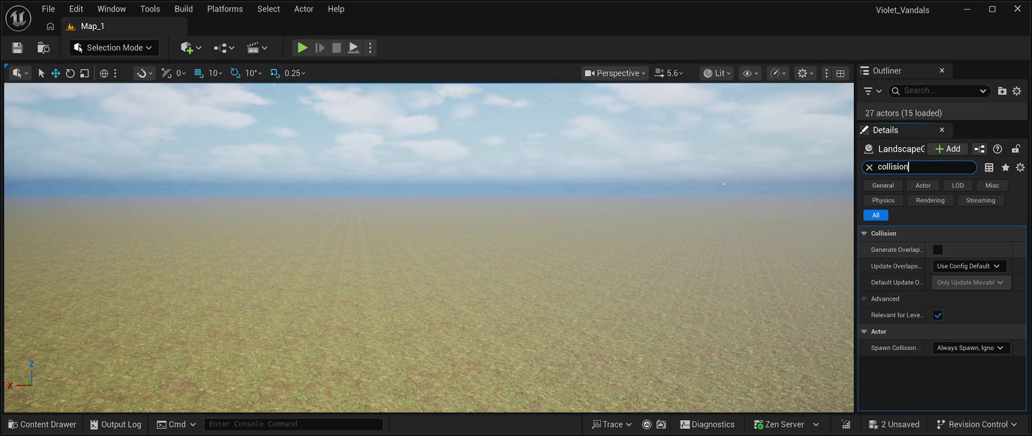
mouse_move(856, 242)
left_mouse_down()
mouse_move(616, 242)
mouse_move(886, 242)
left_mouse_up()
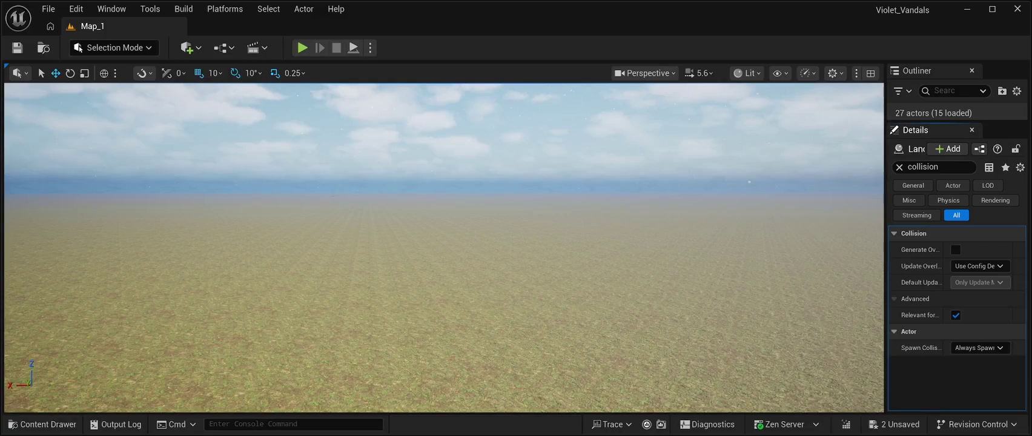
left_click_drag(956, 122, 957, 332)
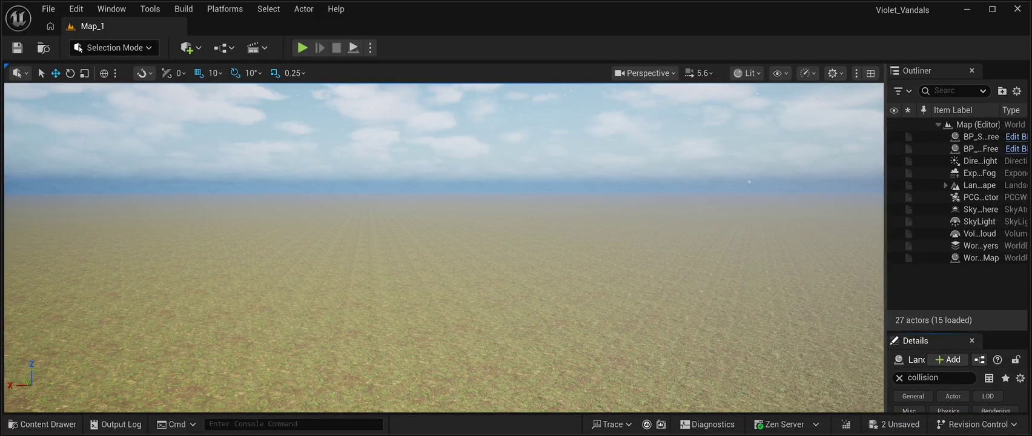
left_click_drag(886, 242, 735, 243)
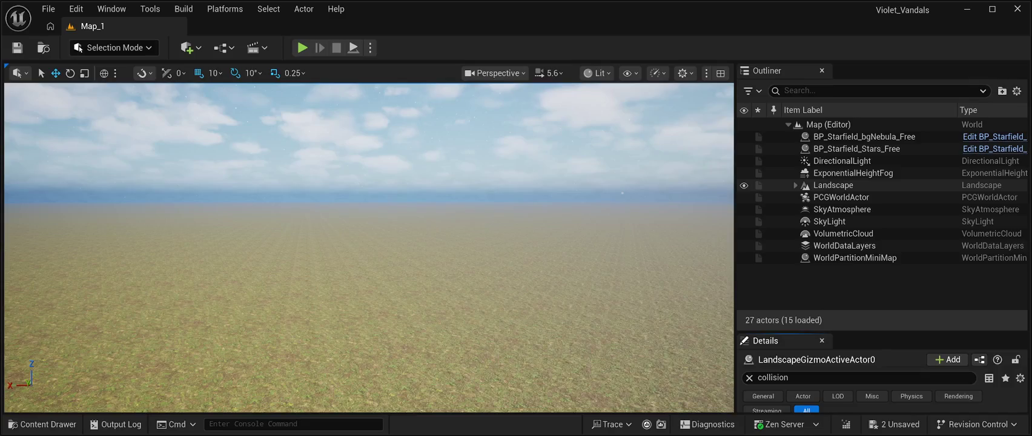
Select the Landscape and review its BlockAll collision preset and query-and-physics setting
left_click(833, 185)
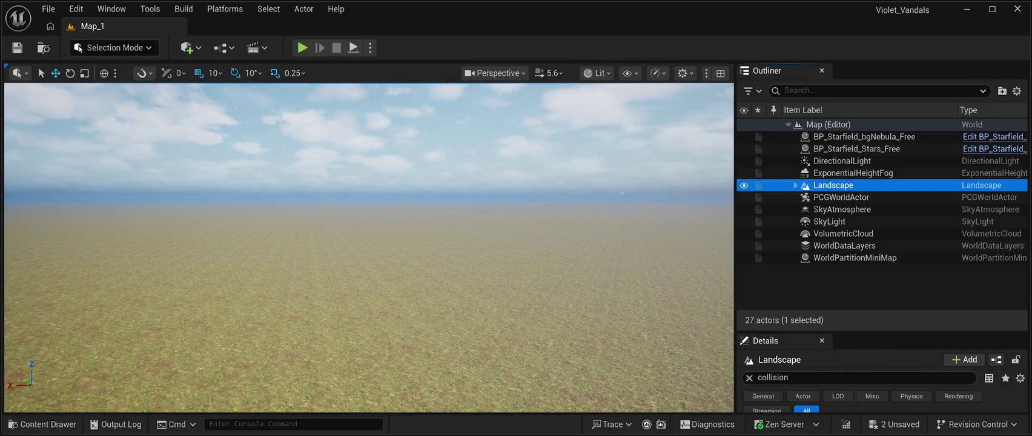
left_click_drag(838, 331, 838, 142)
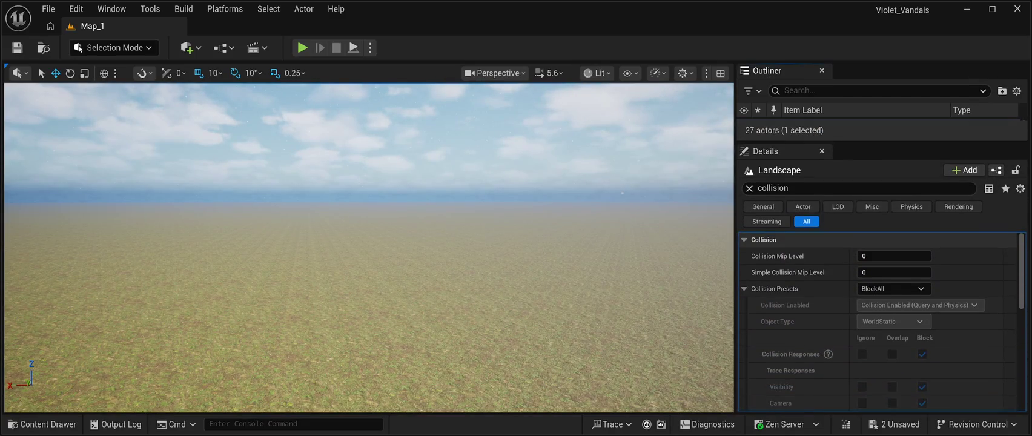
scroll(799, 319, "down", 1)
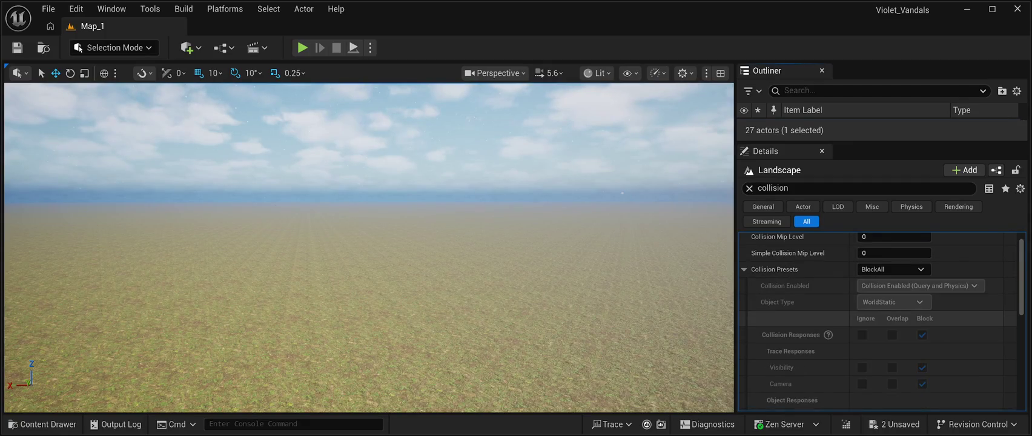
scroll(799, 320, "up", 1)
scroll(878, 321, "down", 13)
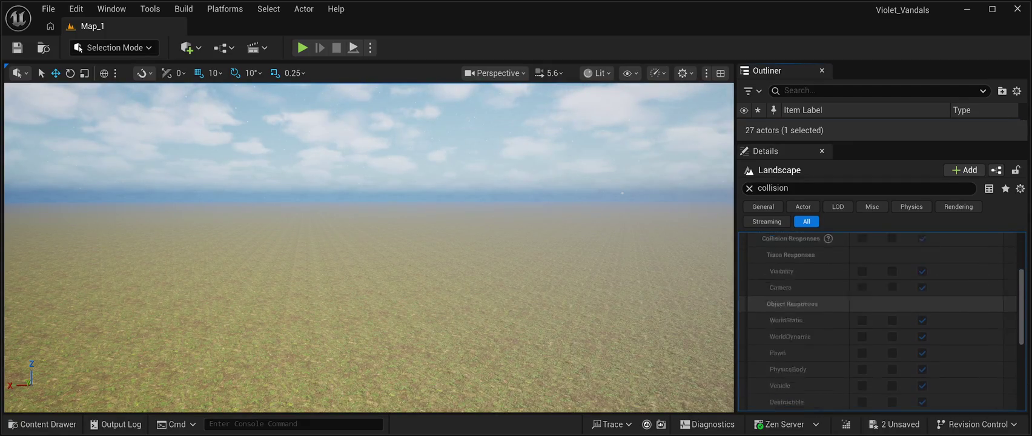
scroll(878, 318, "up", 13)
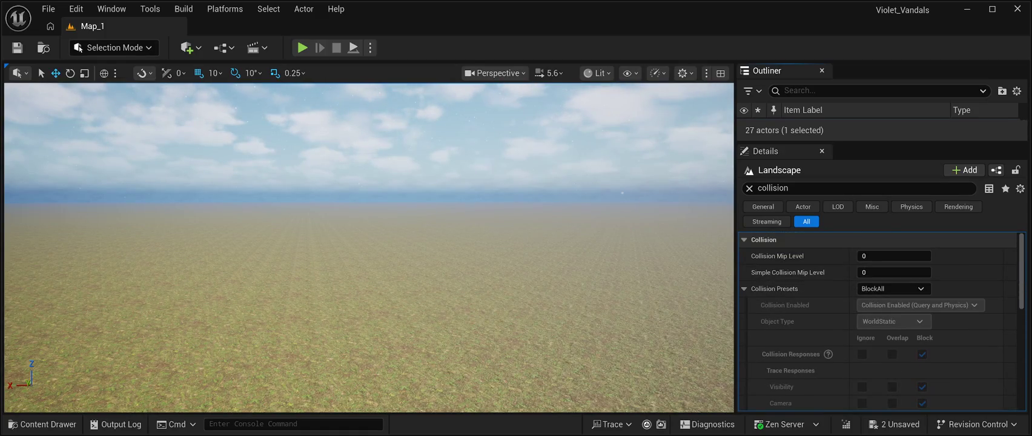
left_click_drag(736, 242, 872, 242)
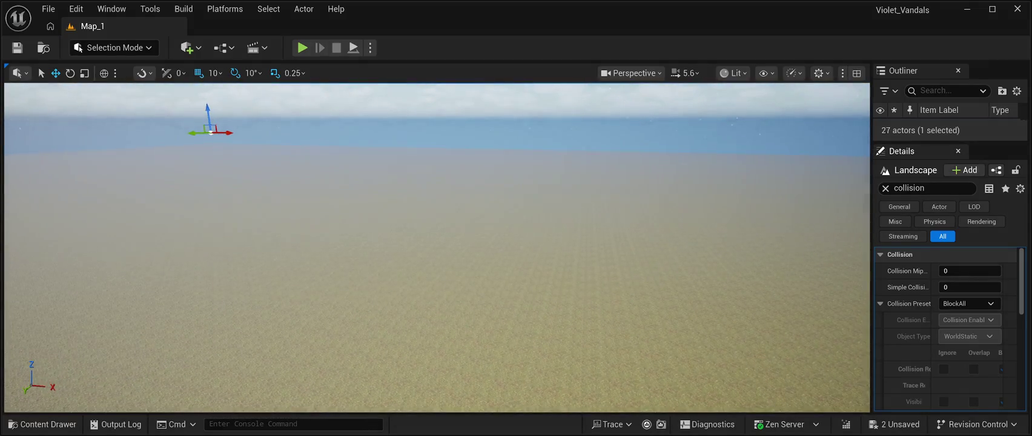
Select BP_Starfield_Stars_Free and open the Content Drawer at the Forest_Floor_sfjmafua Materials folder
left_click_drag(949, 141, 949, 301)
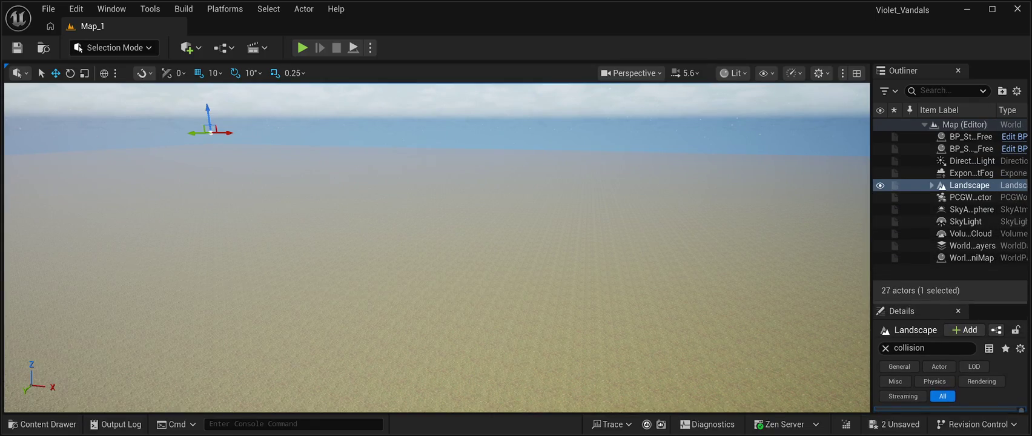
left_click(971, 148)
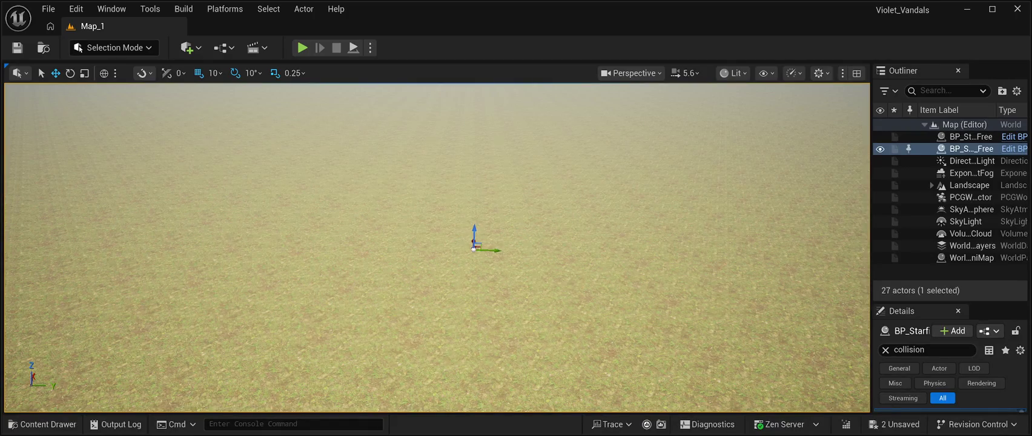
key("ctrl+space")
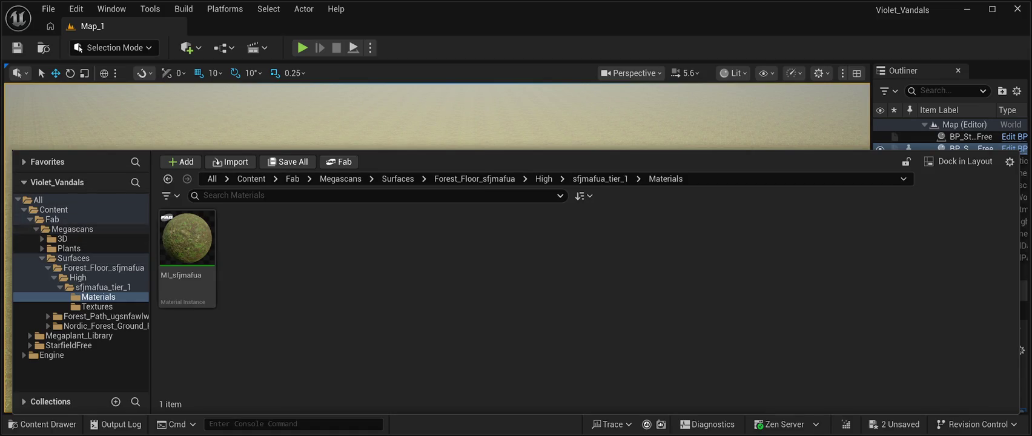
Browse the top-level 'All' content folder, then close the Content Drawer
left_click(35, 200)
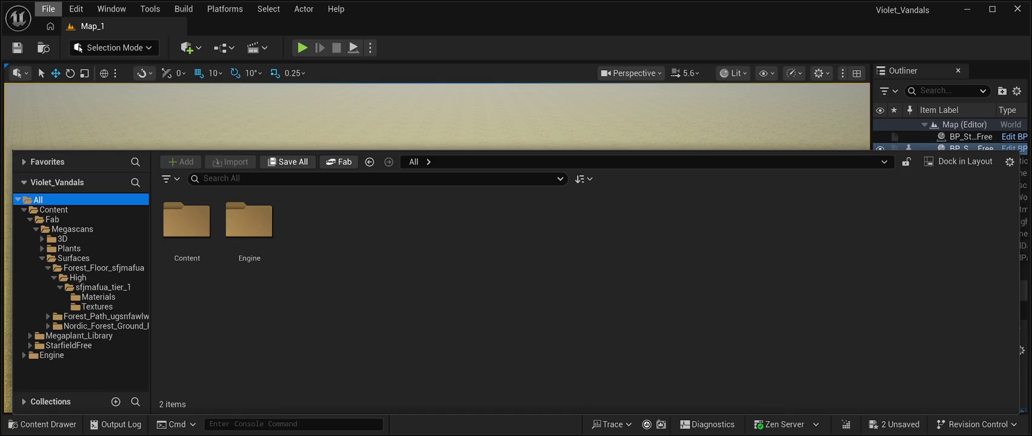
left_click(338, 162)
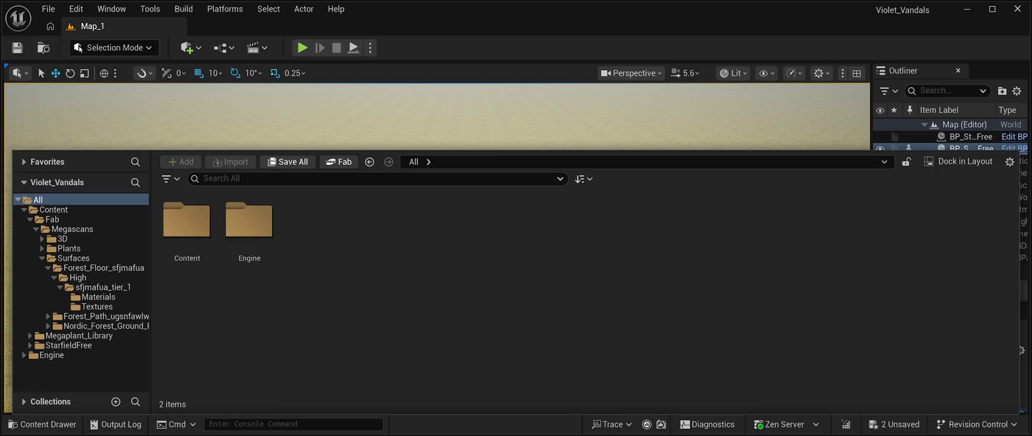
key("ctrl+space")
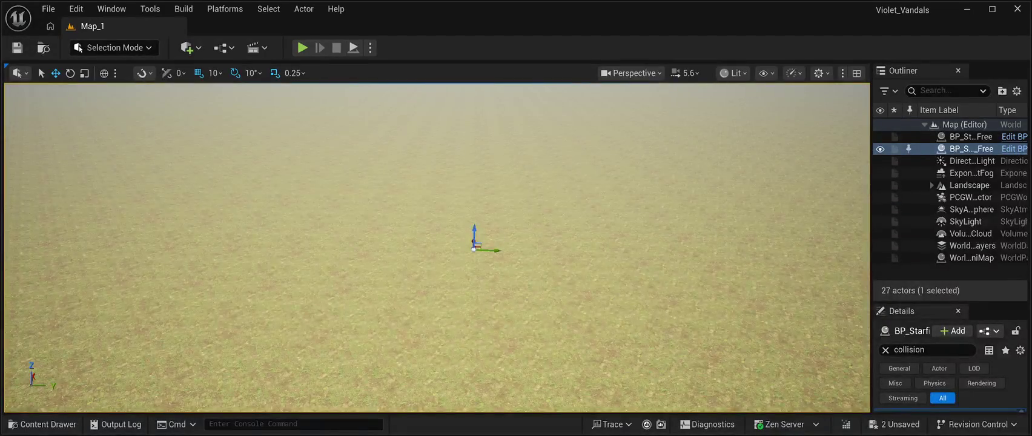